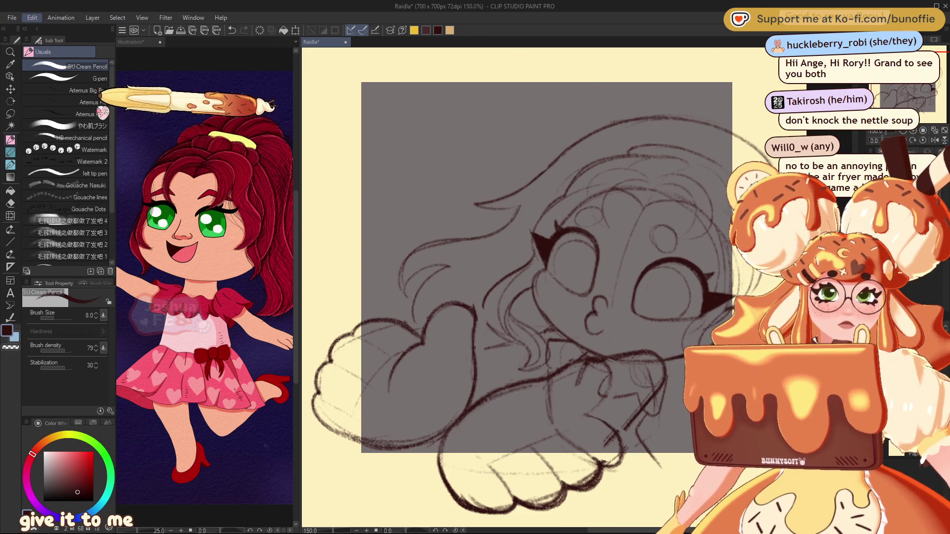
# - Paste the copied food platter photo as a new Illustration2 canvas and shift the view to the beans bowl
pyautogui.hotkey('ctrl', 'shift', 'v')
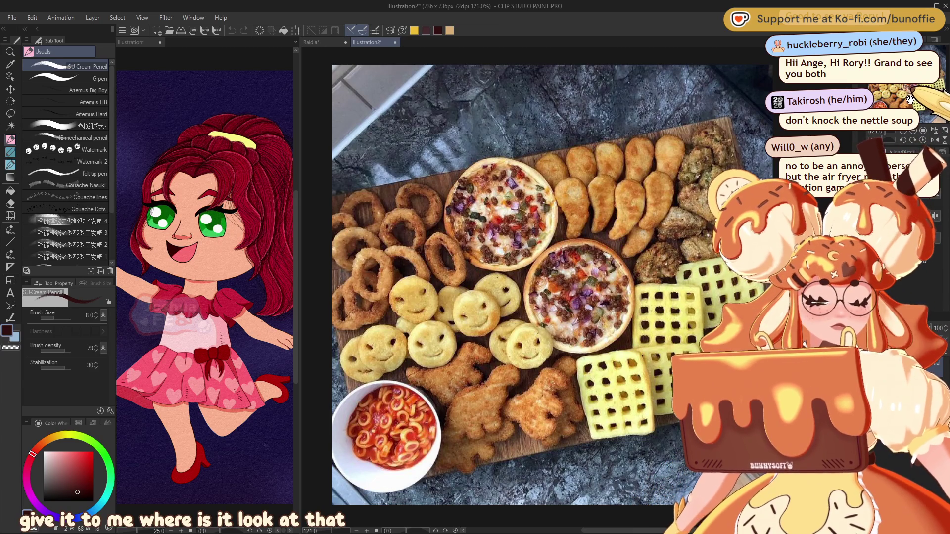
pyautogui.moveTo(915, 104); pyautogui.dragTo(925, 107)
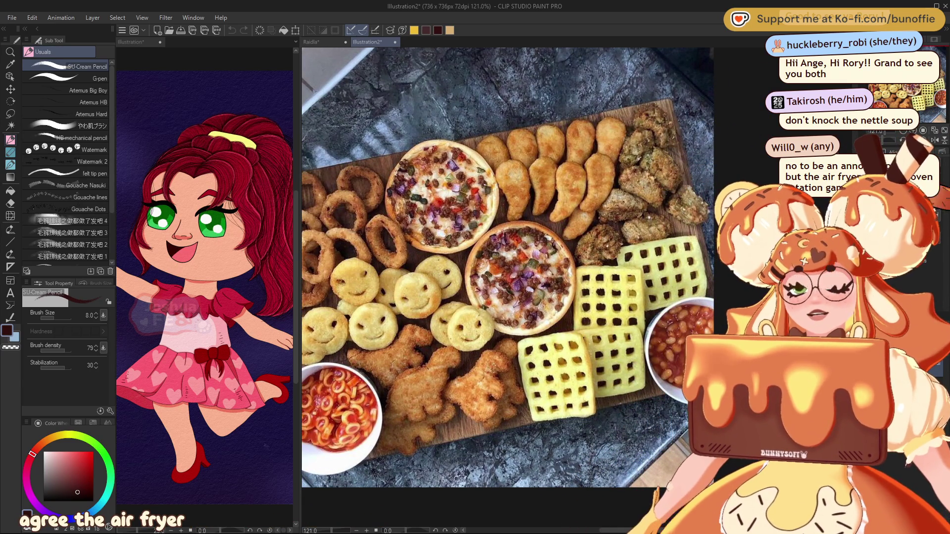
# - Scroll the view down before bringing in the British tapas table photo
pyautogui.scroll(-1, 653, 173)
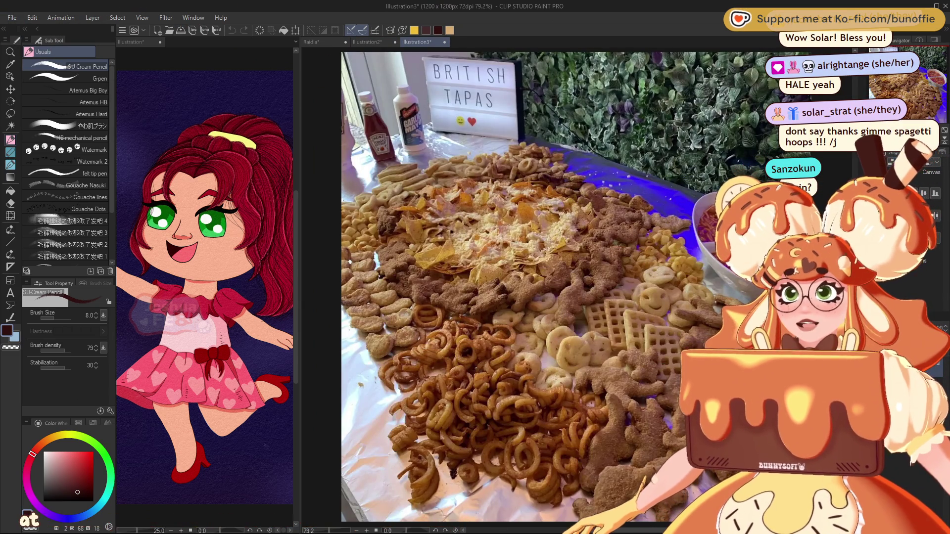
pyautogui.moveTo(916, 81); pyautogui.dragTo(944, 79)
pyautogui.scroll(10, 549, 217)
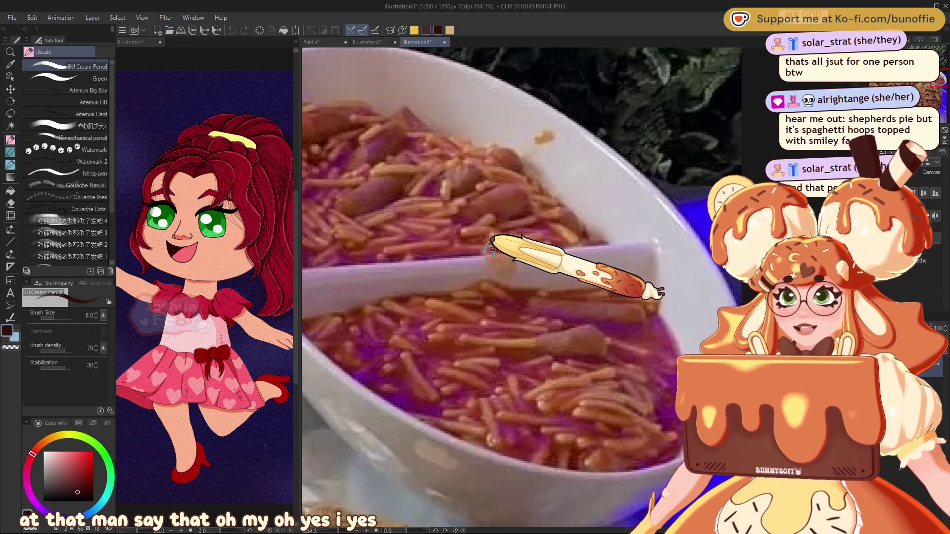
pyautogui.scroll(-1, 487, 230)
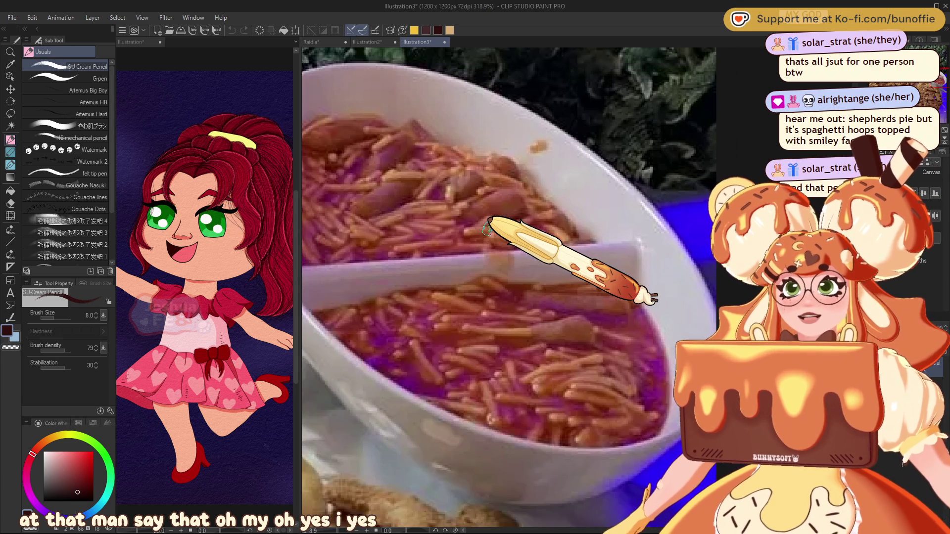
pyautogui.scroll(-2, 487, 230)
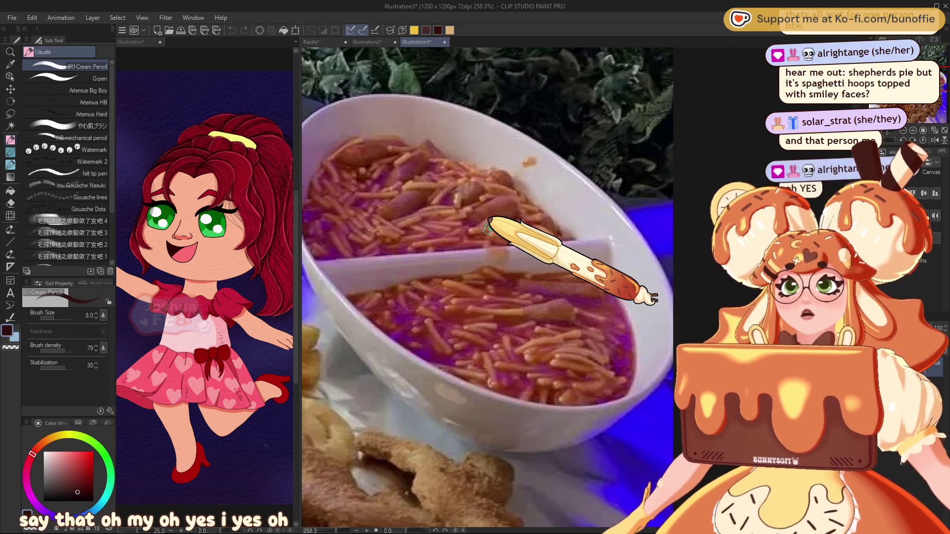
pyautogui.scroll(-4, 487, 229)
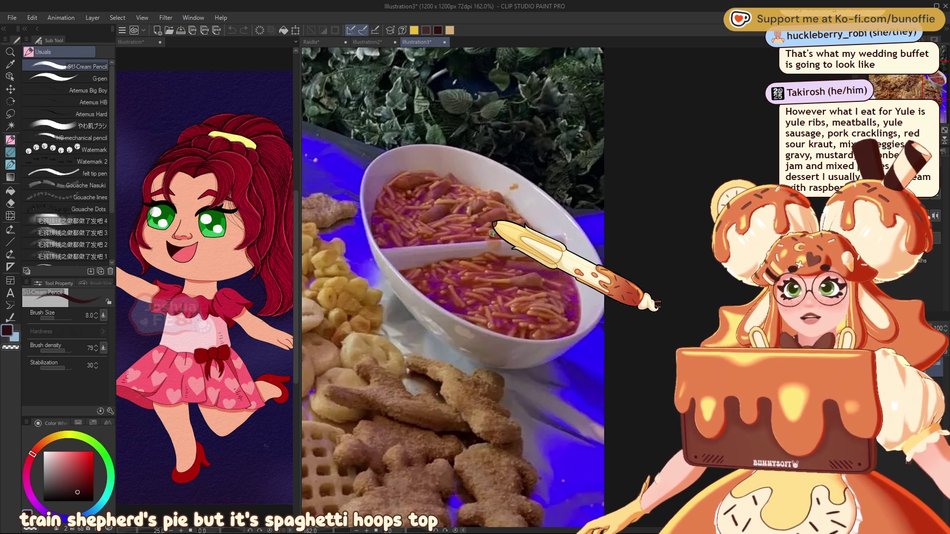
pyautogui.scroll(-1, 492, 232)
pyautogui.scroll(-1, 492, 232)
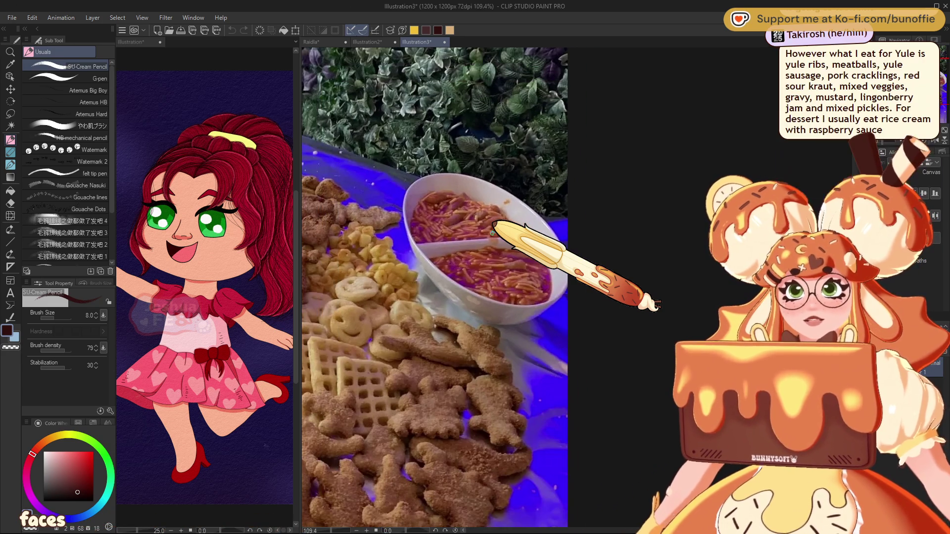
pyautogui.scroll(-2, 492, 233)
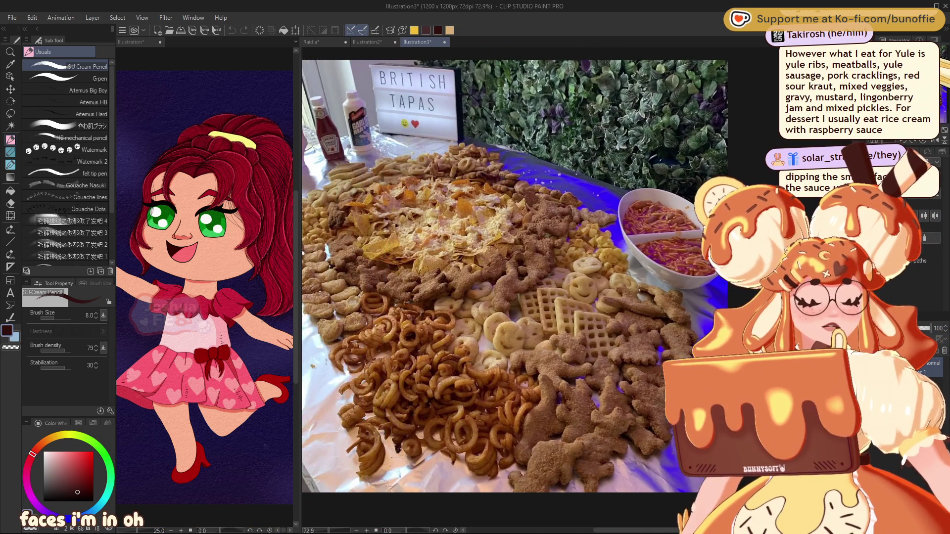
pyautogui.scroll(1, 381, 305)
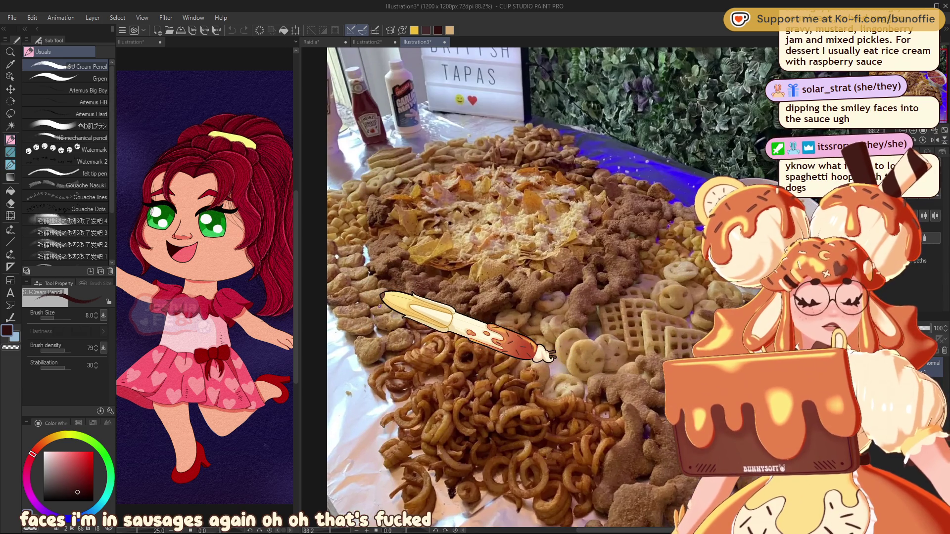
pyautogui.scroll(2, 381, 304)
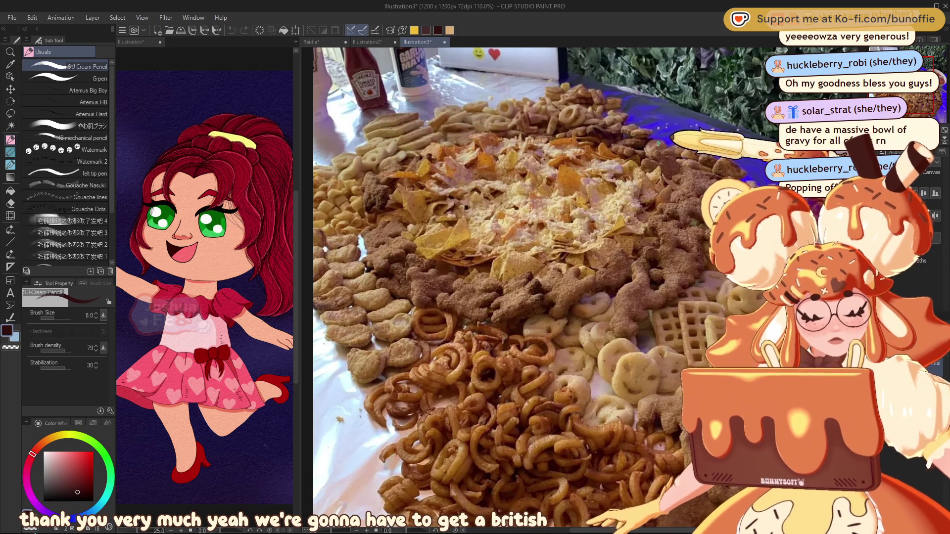
pyautogui.hotkey('ctrl', '-')
pyautogui.hotkey('ctrl', '+')
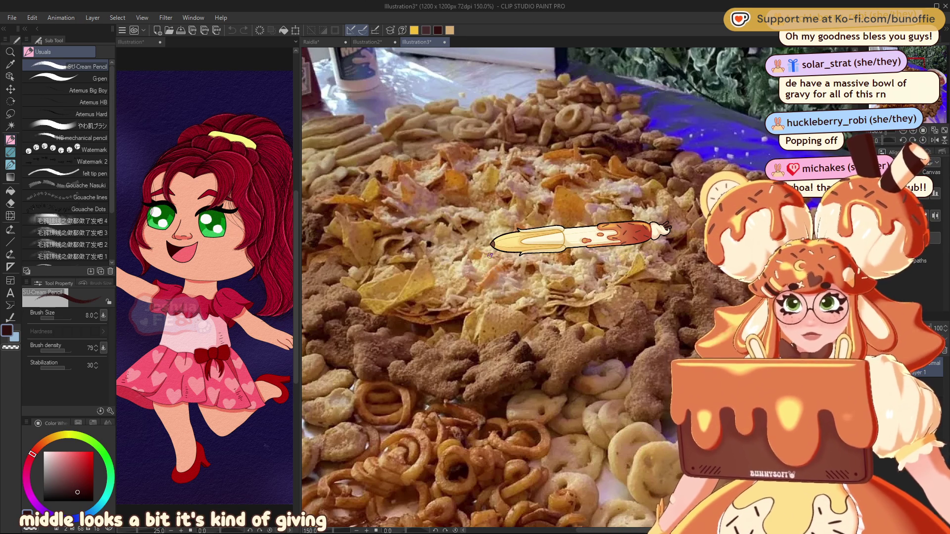
pyautogui.scroll(-3, 545, 257)
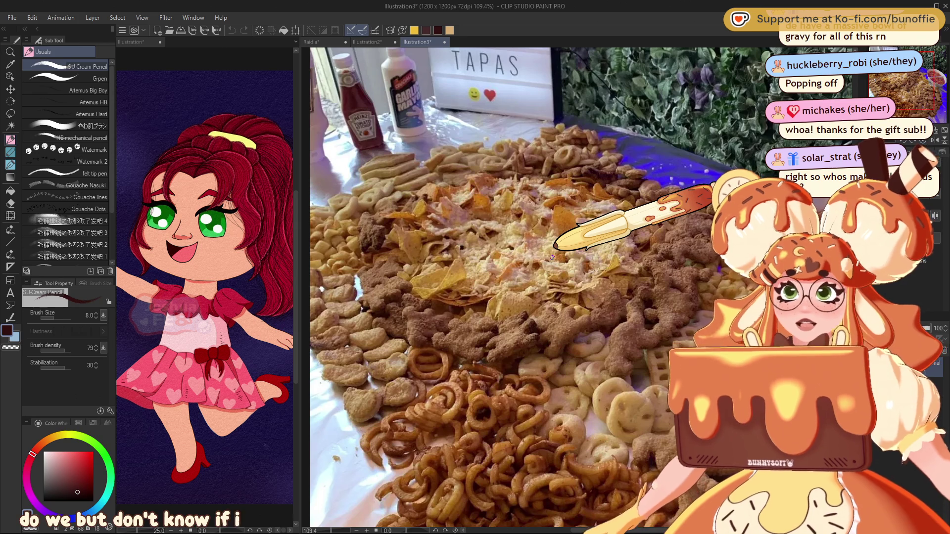
pyautogui.scroll(-1, 569, 228)
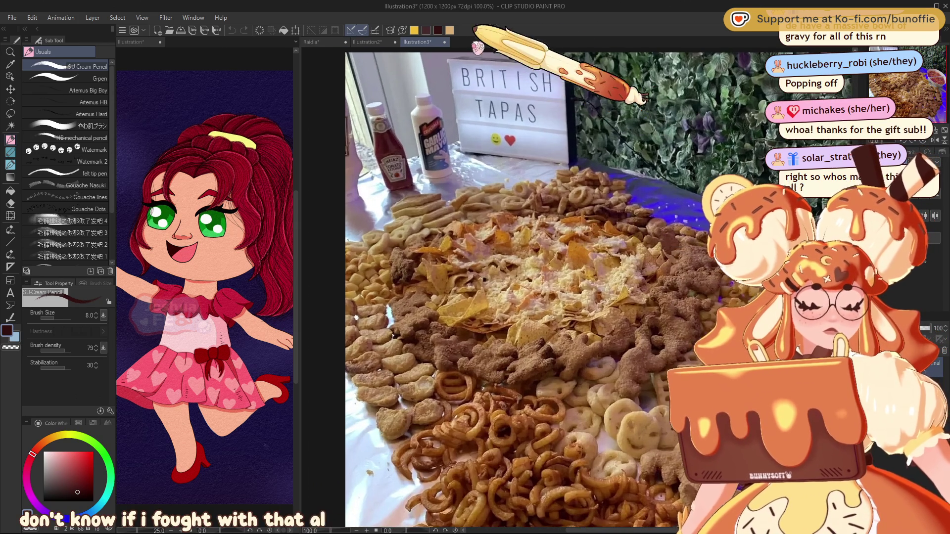
pyautogui.scroll(5, 473, 84)
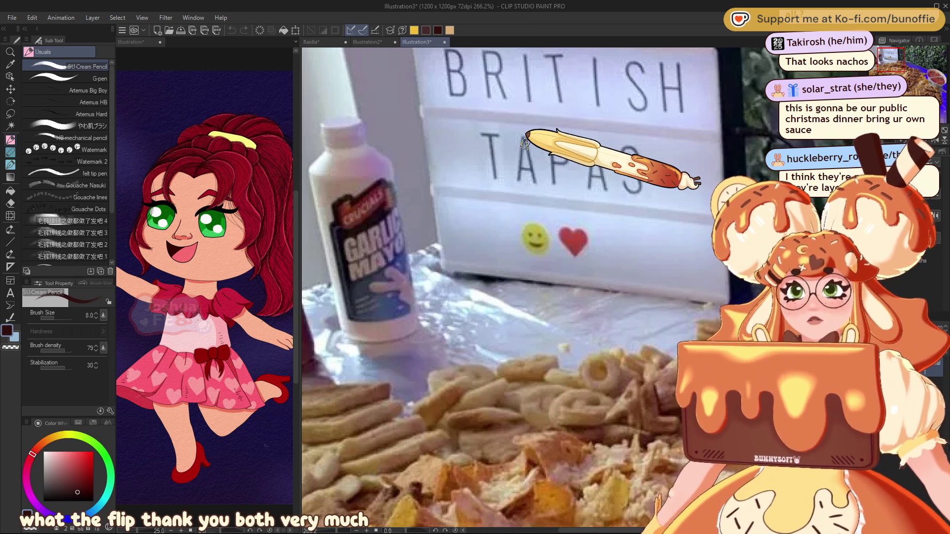
# - Zoom in on the British Tapas sign, then zoom back out to 100% to view the spread
pyautogui.scroll(-4, 544, 148)
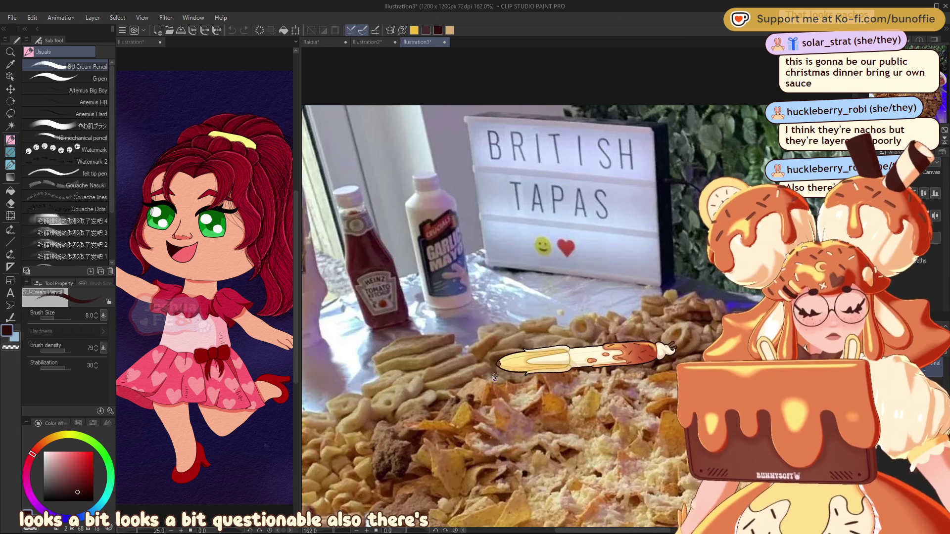
pyautogui.scroll(3, 327, 312)
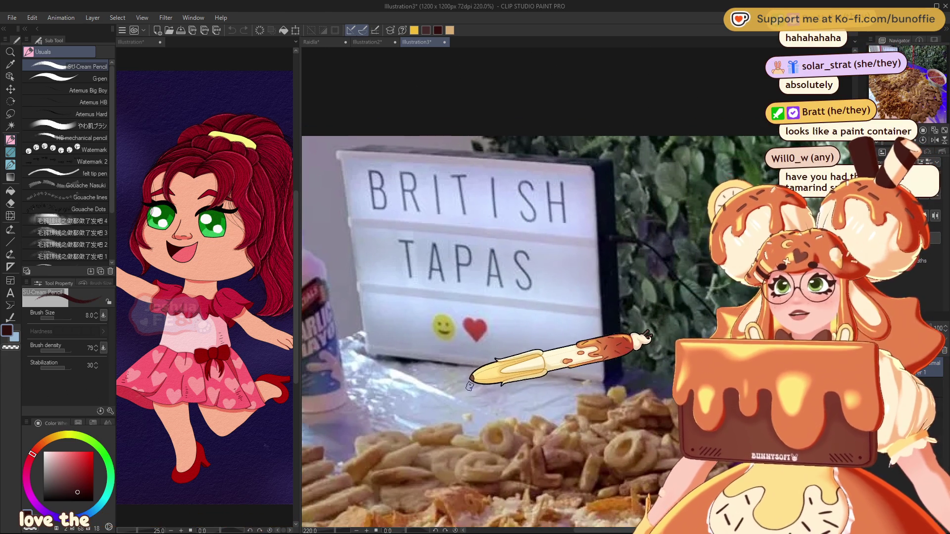
pyautogui.scroll(5, 471, 378)
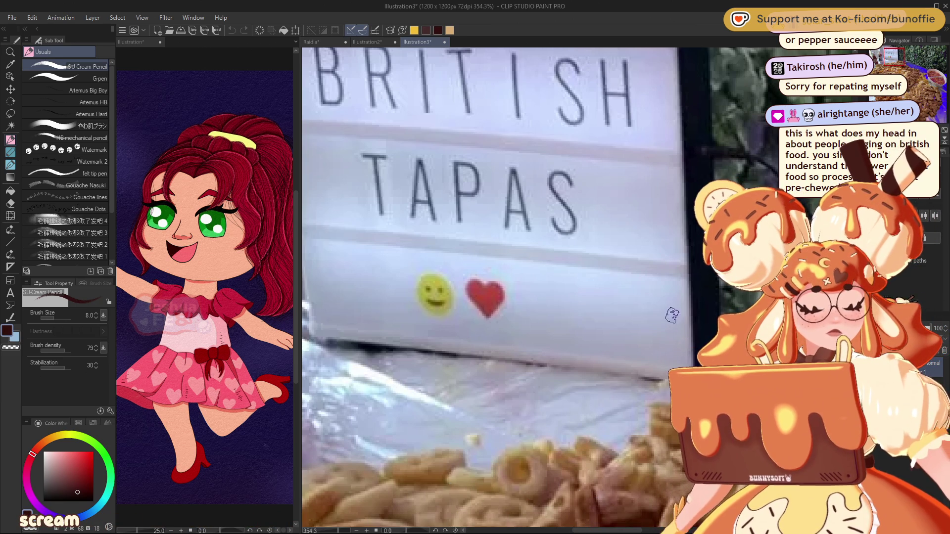
pyautogui.hotkey('ctrl', '-')
pyautogui.hotkey('ctrl', '-')
pyautogui.hotkey('ctrl', '-')
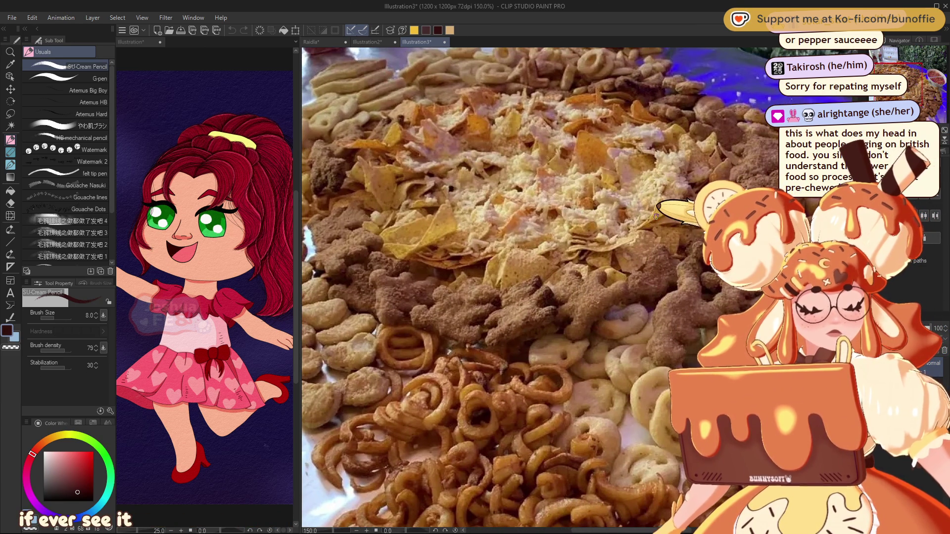
pyautogui.hotkey('ctrl', '-')
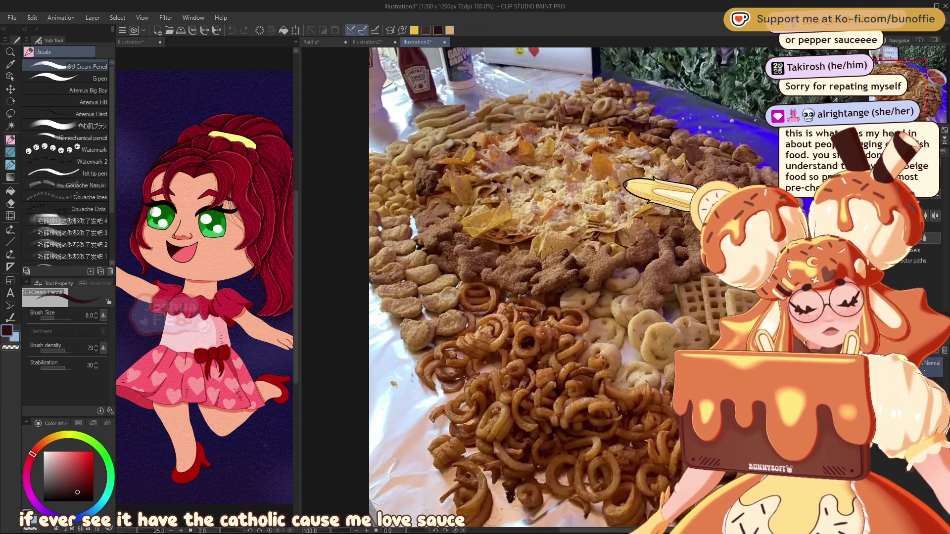
# - Zoom the Illustration3 canvas out to 81% so the entire tapas table fits in view
pyautogui.hotkey('ctrl', '-')
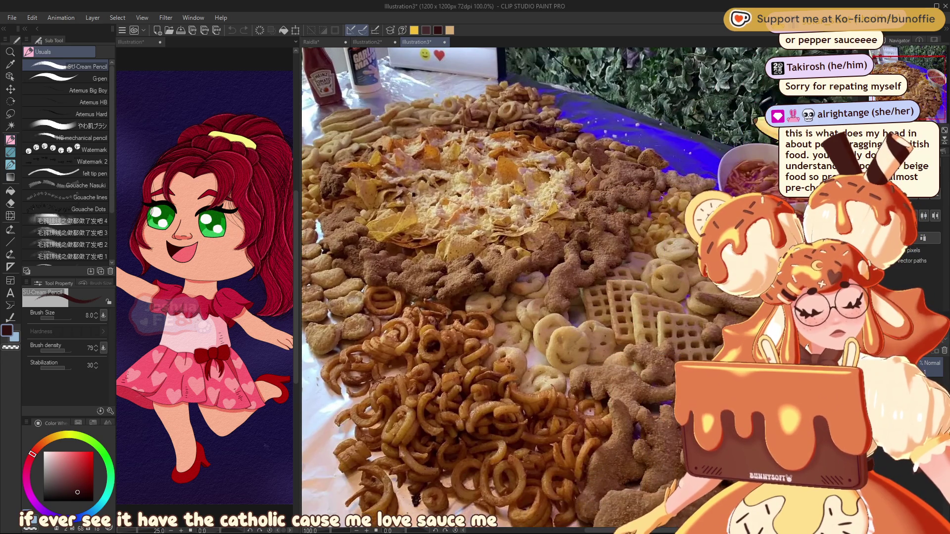
pyautogui.hotkey('ctrl', '-')
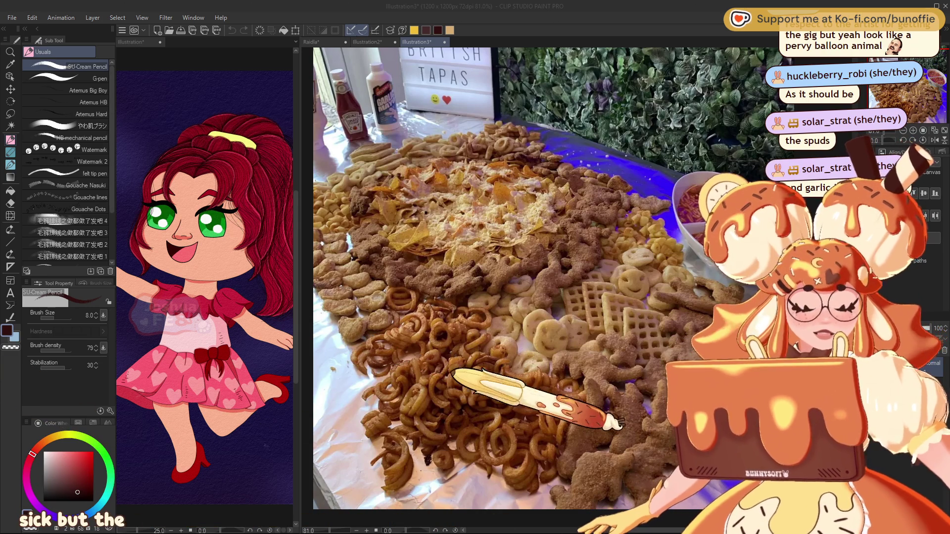
pyautogui.scroll(2, 467, 159)
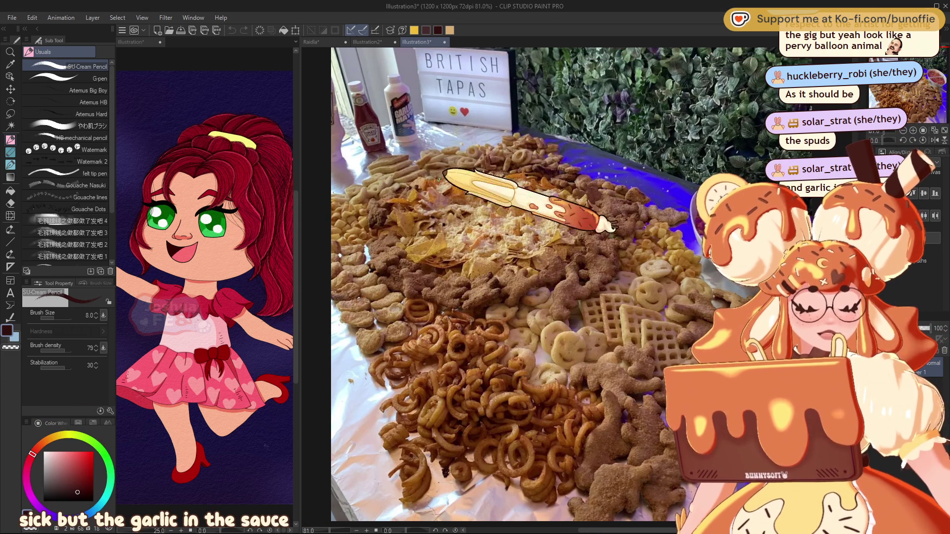
pyautogui.scroll(1, 363, 191)
pyautogui.scroll(3, 364, 191)
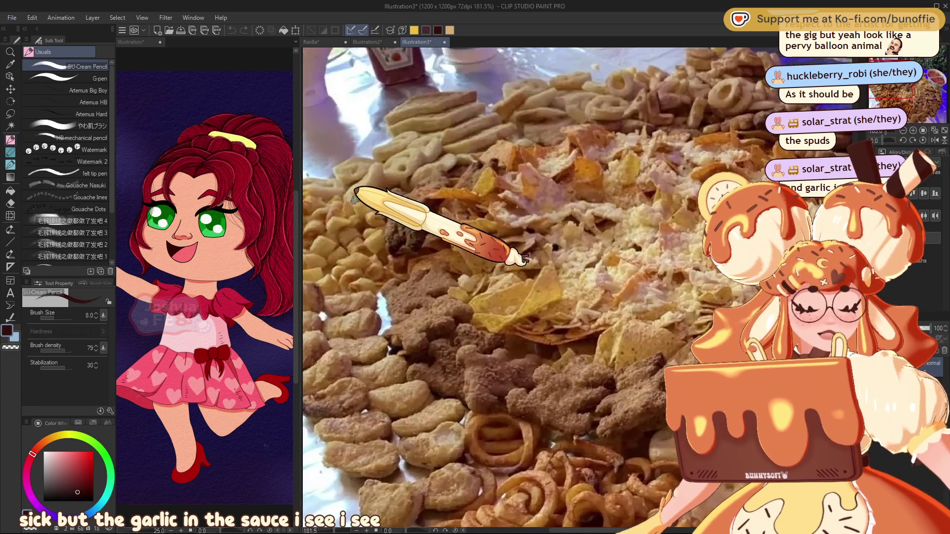
pyautogui.scroll(-4, 358, 190)
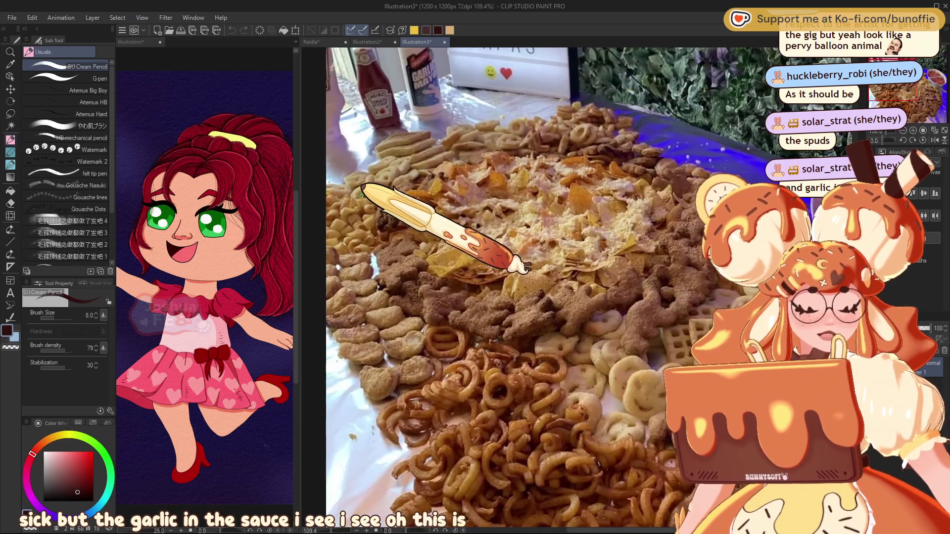
pyautogui.scroll(-1, 370, 188)
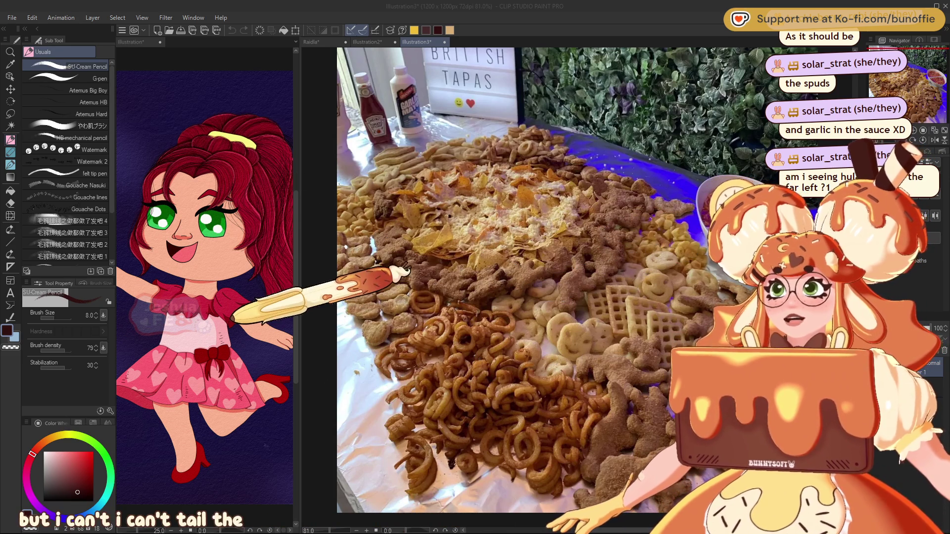
# - Zoom to 220% on the smiley faces and waffles, pan toward the spaghetti bowl, then zoom to 150%
pyautogui.scroll(5, 653, 245)
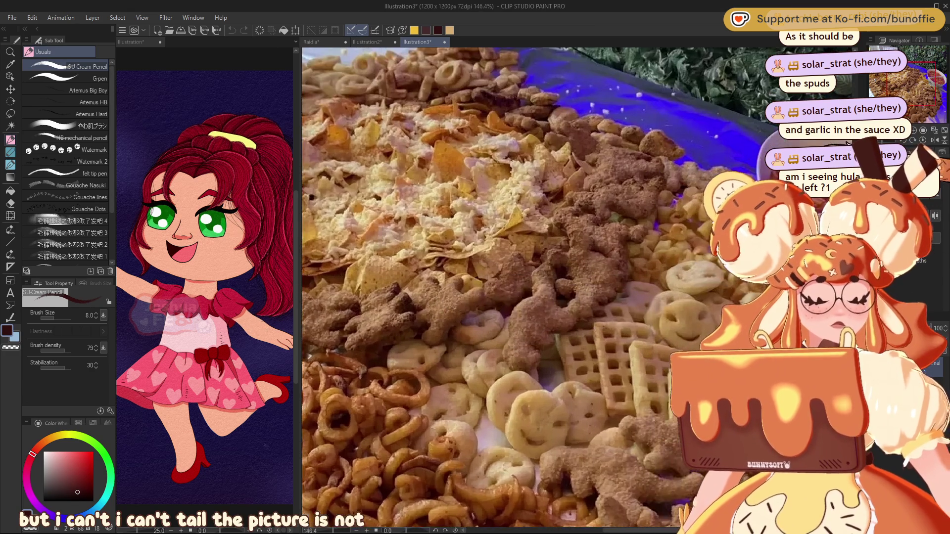
pyautogui.scroll(1, 653, 245)
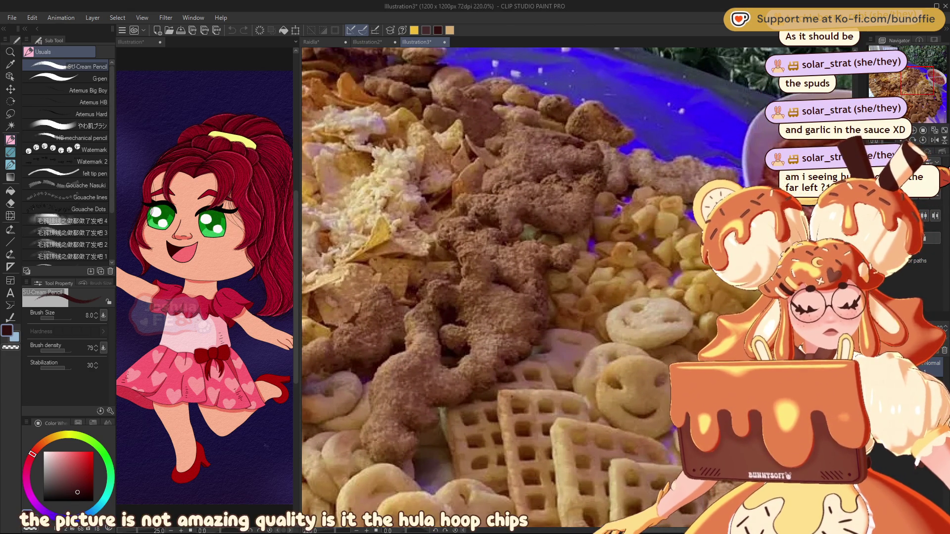
pyautogui.moveTo(925, 77); pyautogui.dragTo(933, 75)
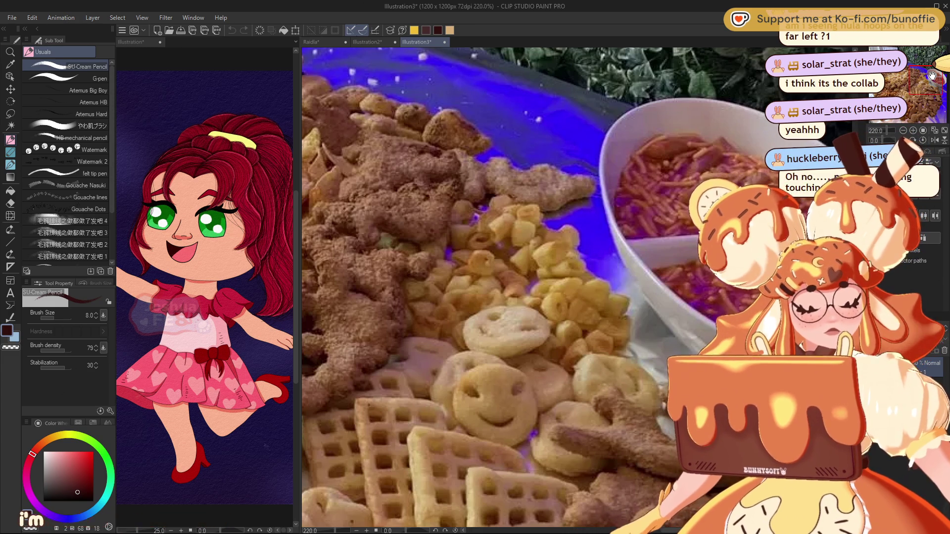
pyautogui.moveTo(932, 75); pyautogui.dragTo(928, 76)
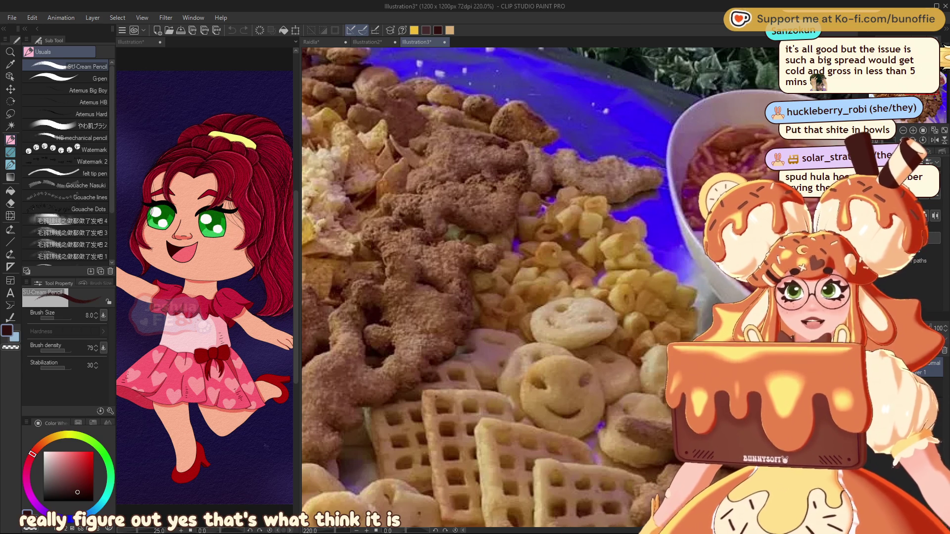
pyautogui.scroll(-3, 569, 246)
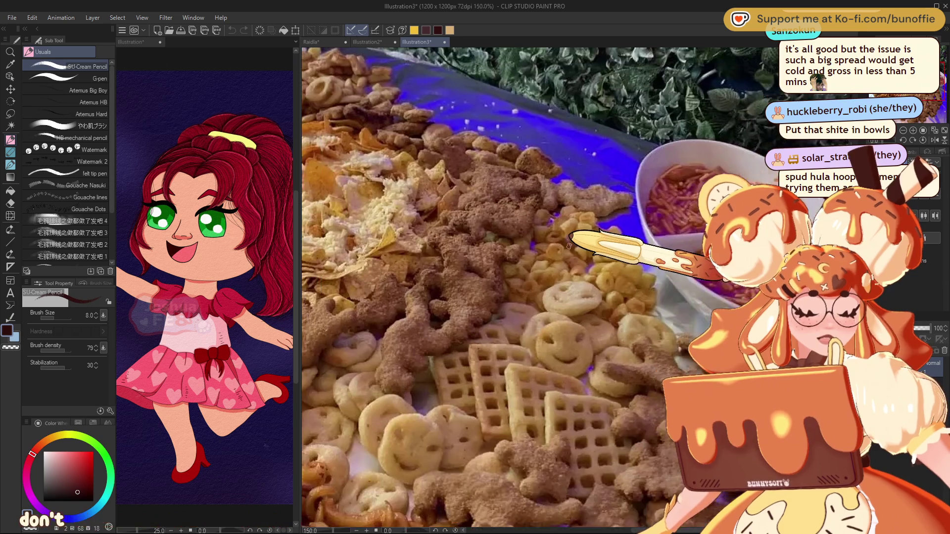
pyautogui.scroll(-2, 569, 246)
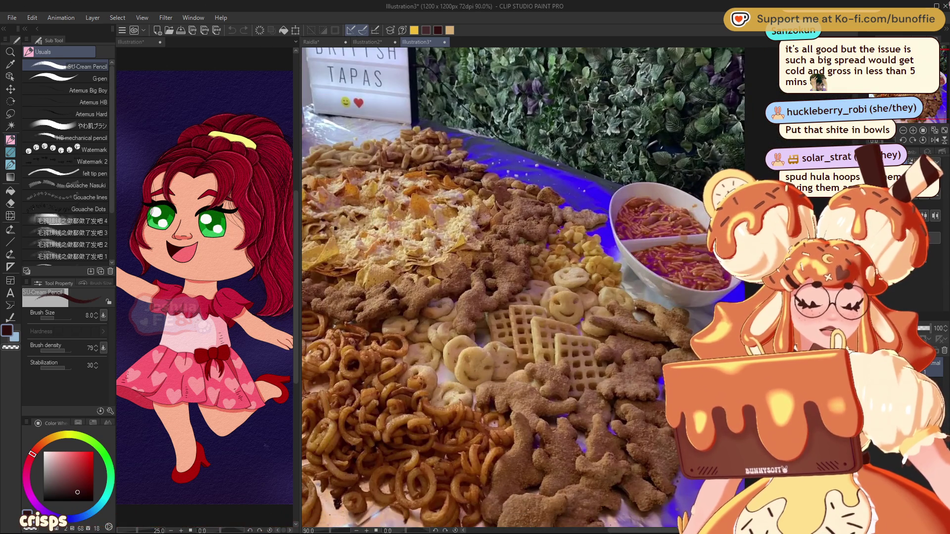
pyautogui.moveTo(494, 297); pyautogui.dragTo(629, 332)
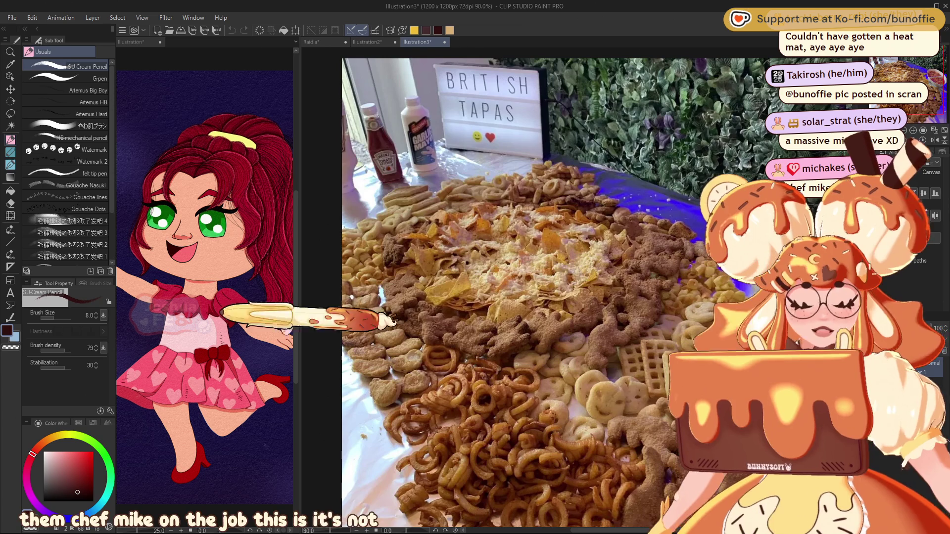
pyautogui.hotkey('ctrl', '-')
pyautogui.scroll(2, 931, 50)
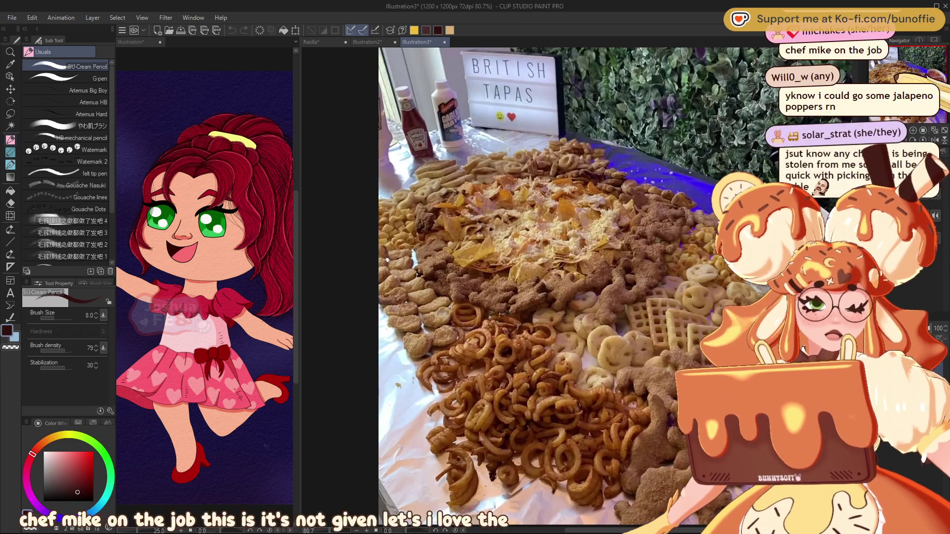
pyautogui.moveTo(929, 52); pyautogui.dragTo(935, 66)
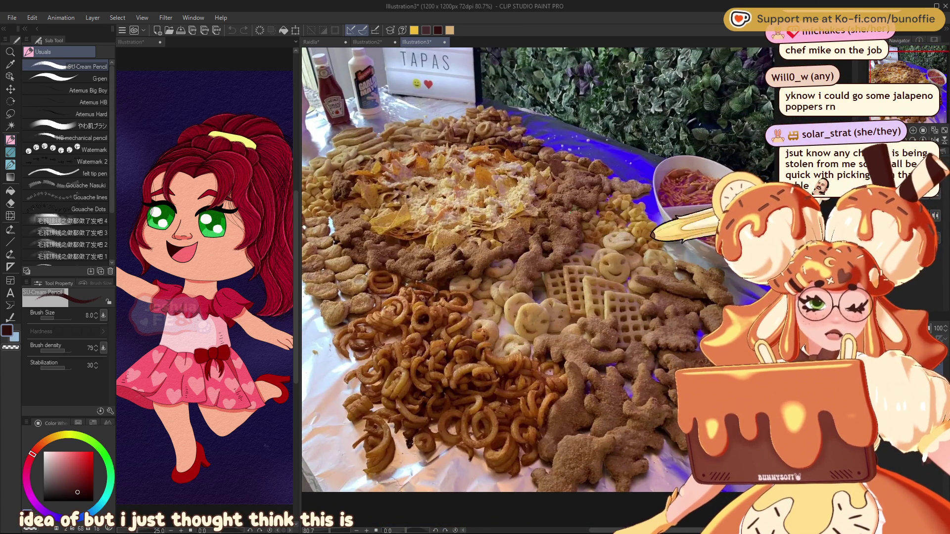
pyautogui.scroll(3, 687, 200)
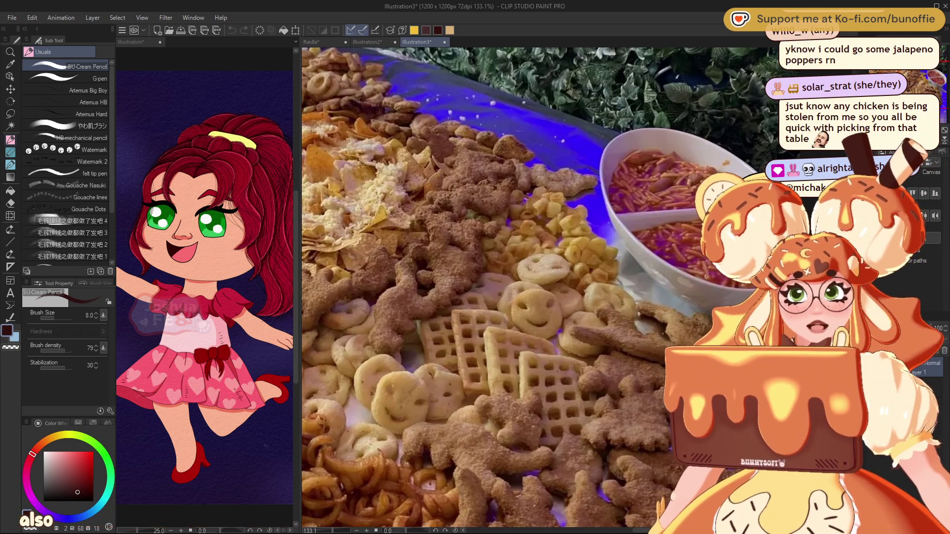
pyautogui.scroll(2, 908, 74)
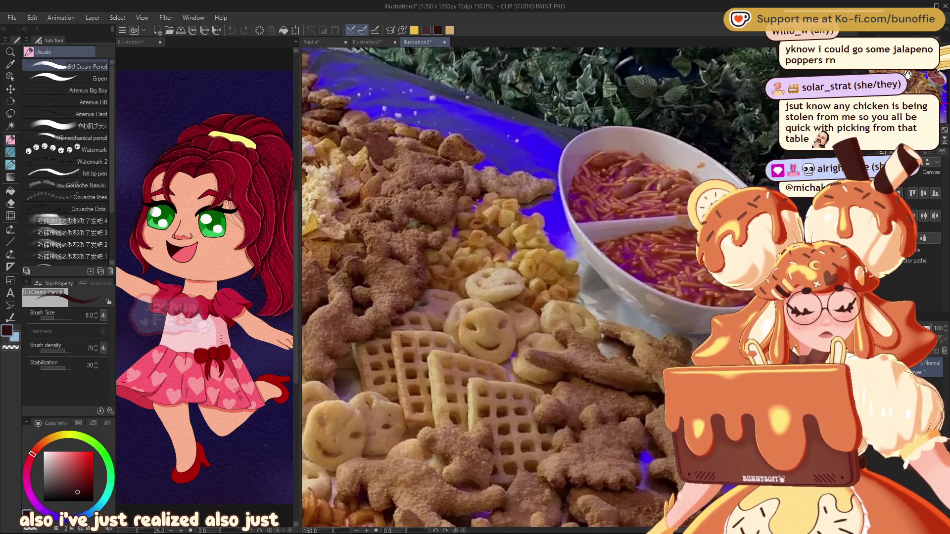
pyautogui.moveTo(908, 74); pyautogui.dragTo(711, 124)
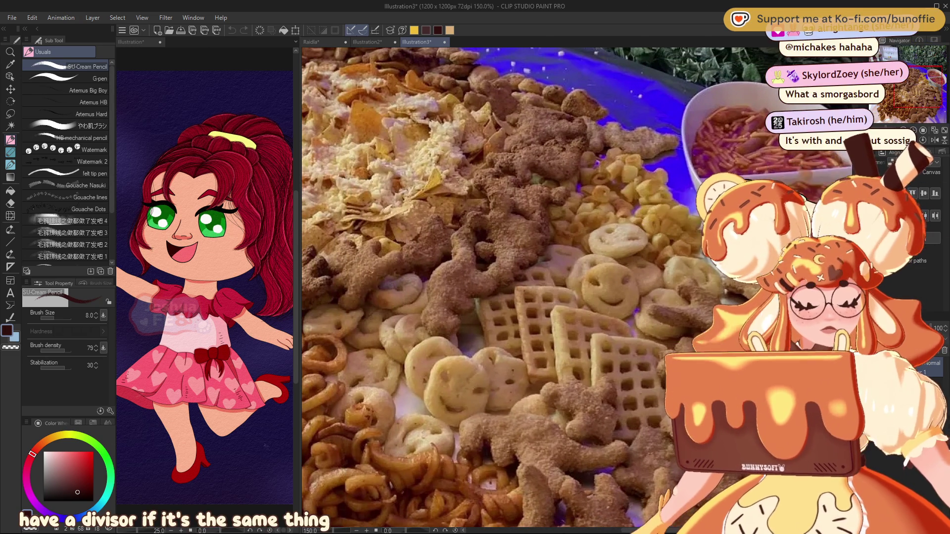
pyautogui.scroll(4, 596, 174)
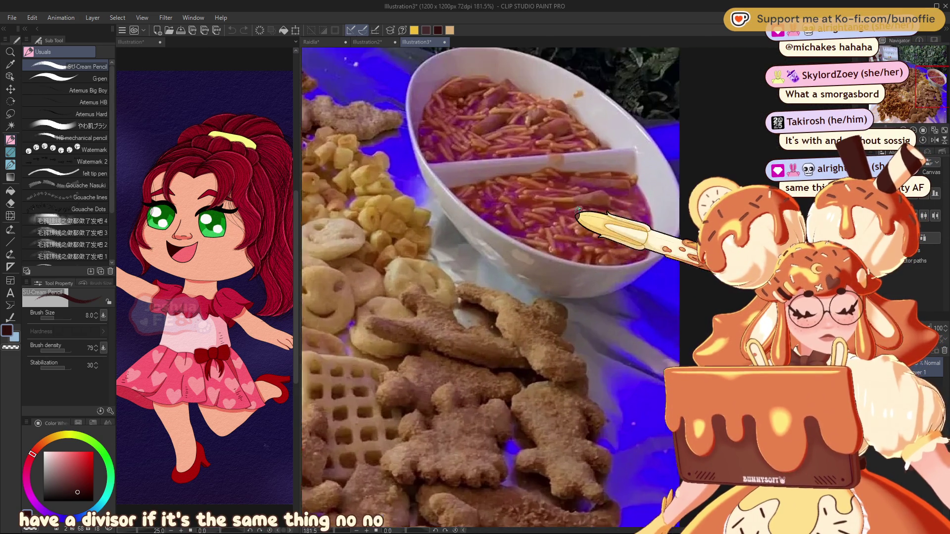
pyautogui.scroll(2, 596, 174)
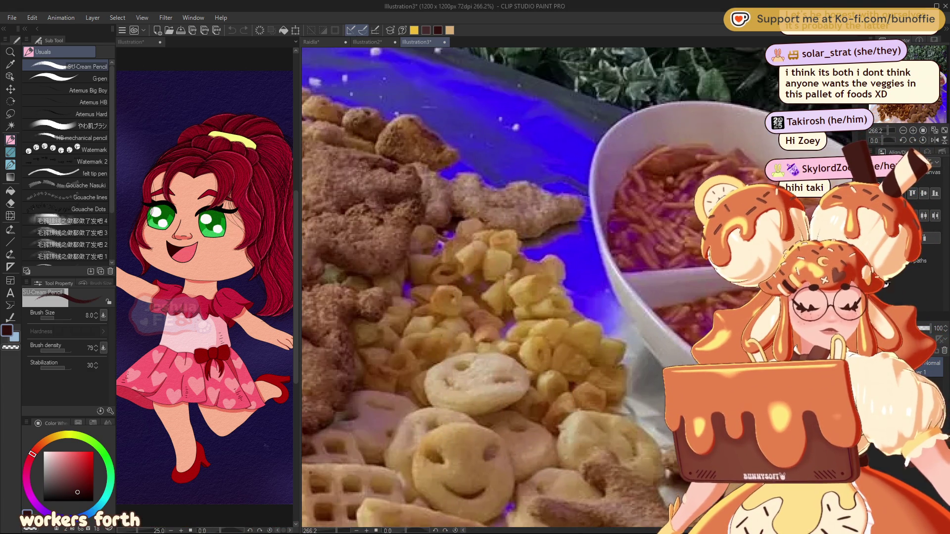
pyautogui.scroll(-5, 683, 270)
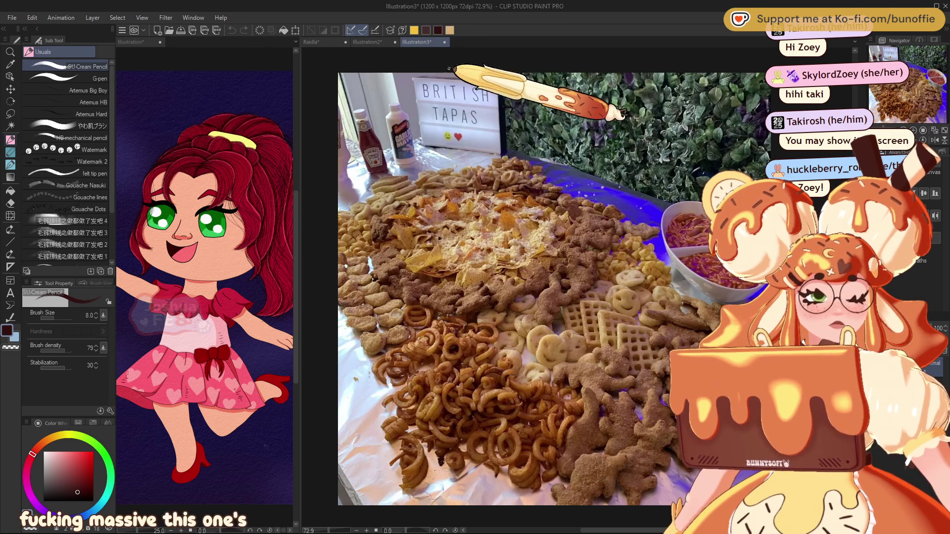
# - Switch to the pizza food-board photo in Illustration2, recentre it, then close it
pyautogui.click(366, 42)
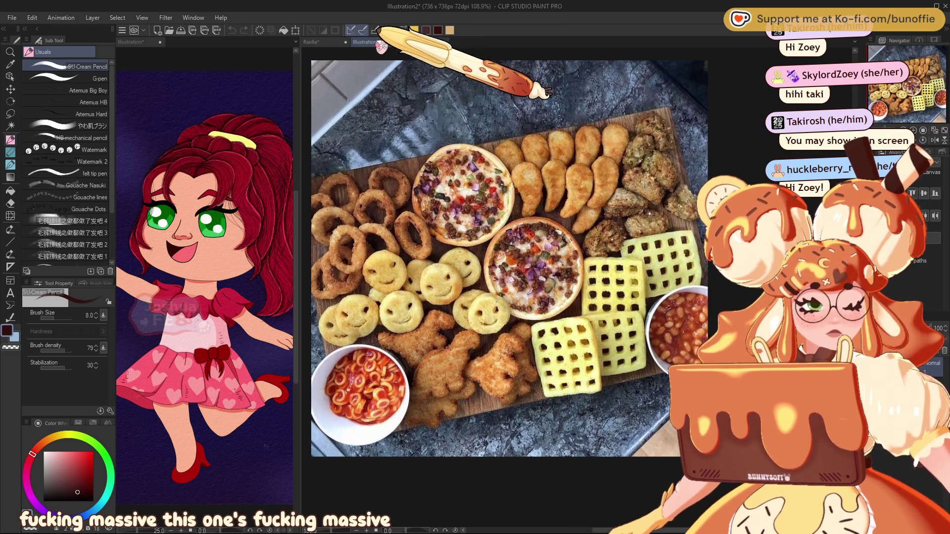
pyautogui.moveTo(509, 257); pyautogui.dragTo(567, 282)
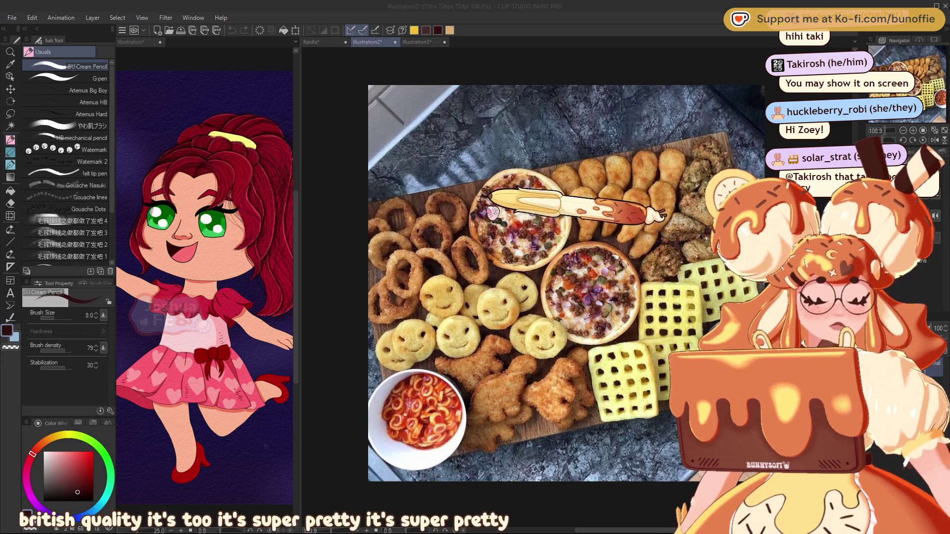
pyautogui.hotkey('ctrl', 'v')
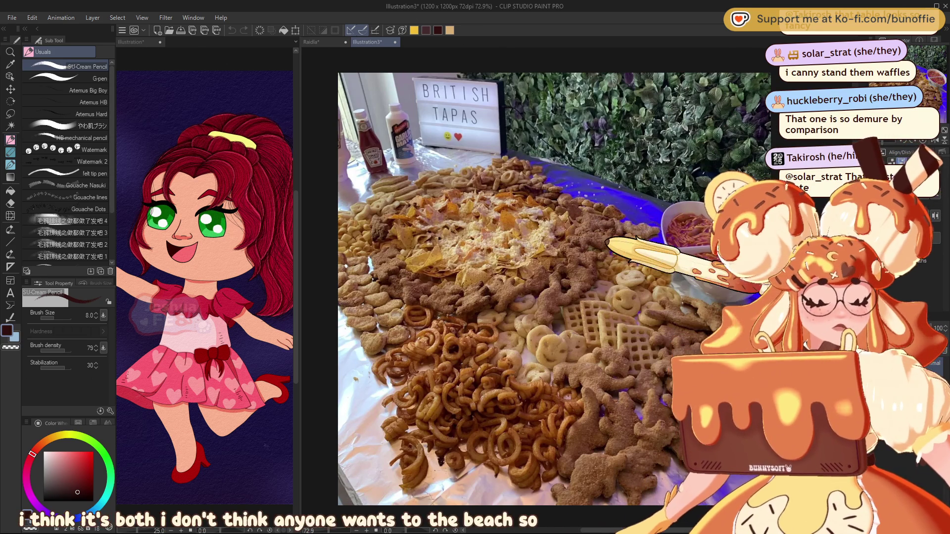
# - Zoom into the food below the tapas sign, then open the sausage-roll board photo as a new canvas
pyautogui.scroll(1, 699, 181)
pyautogui.scroll(2, 713, 223)
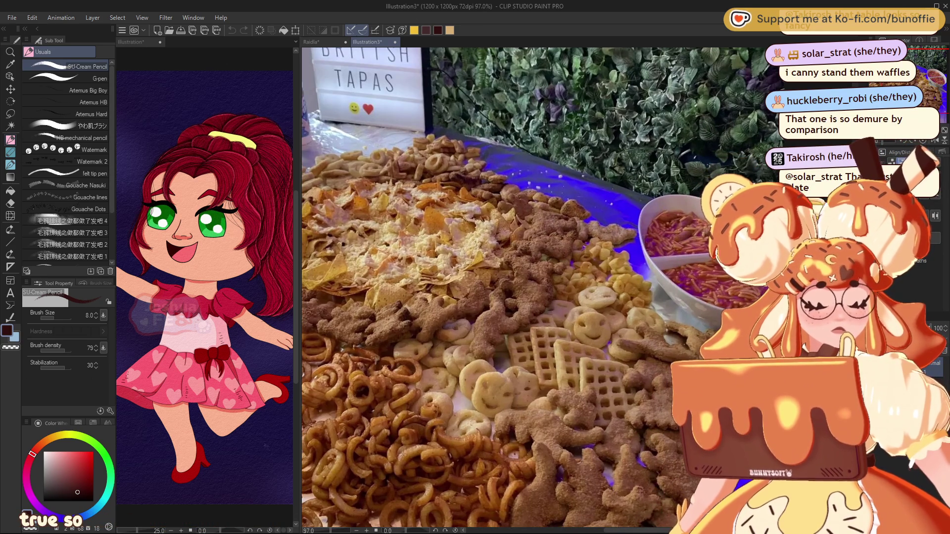
pyautogui.moveTo(544, 287)
pyautogui.mouseDown()
pyautogui.moveTo(478, 263)
pyautogui.moveTo(586, 232)
pyautogui.moveTo(628, 247)
pyautogui.mouseUp()
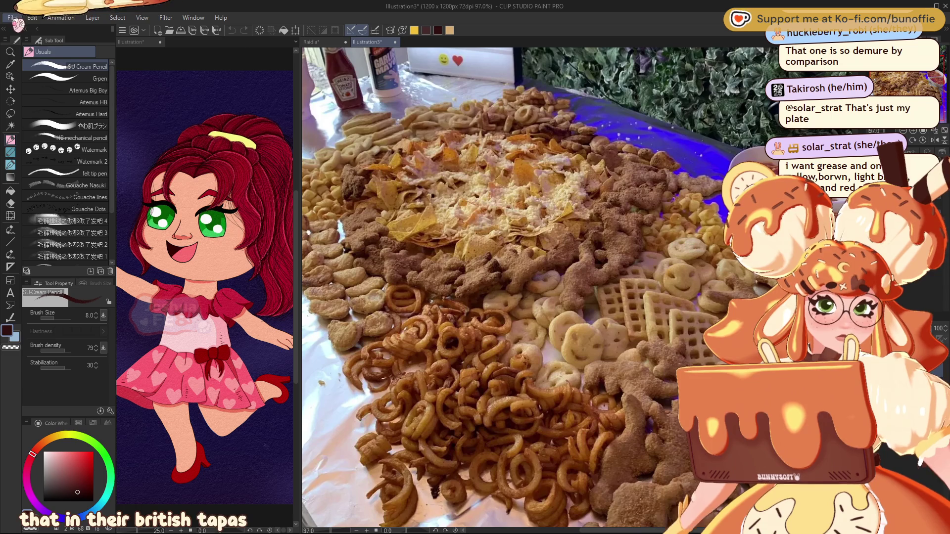
pyautogui.hotkey('ctrl', 'alt', 'shift', 'n')
pyautogui.scroll(2, 592, 282)
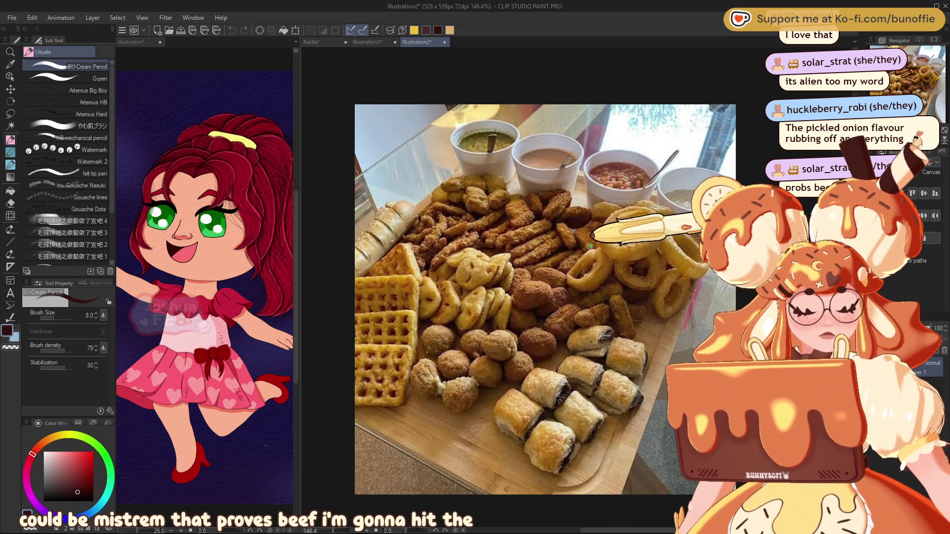
# - Zoom into the sausage-roll board, compare it with the Illustration3 tapas photo, then close the board
pyautogui.scroll(3, 448, 241)
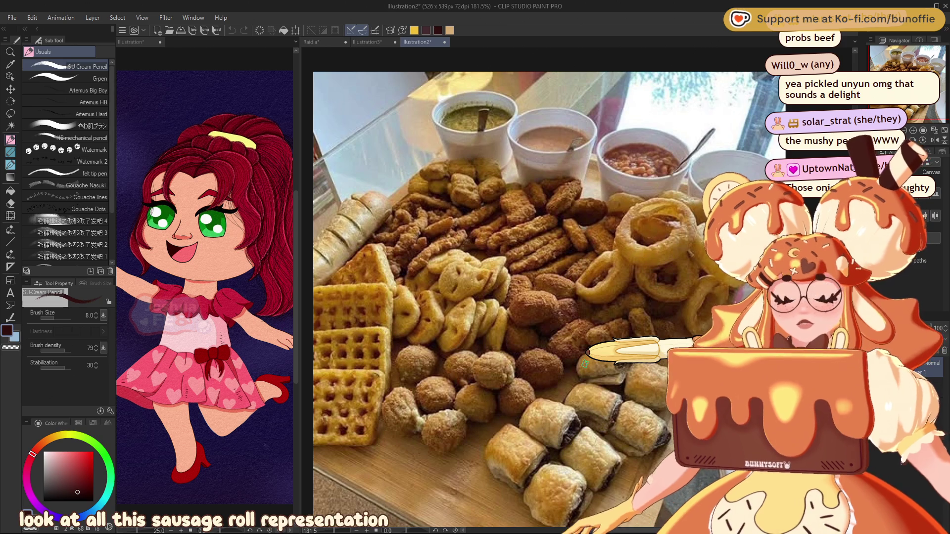
pyautogui.click(388, 42)
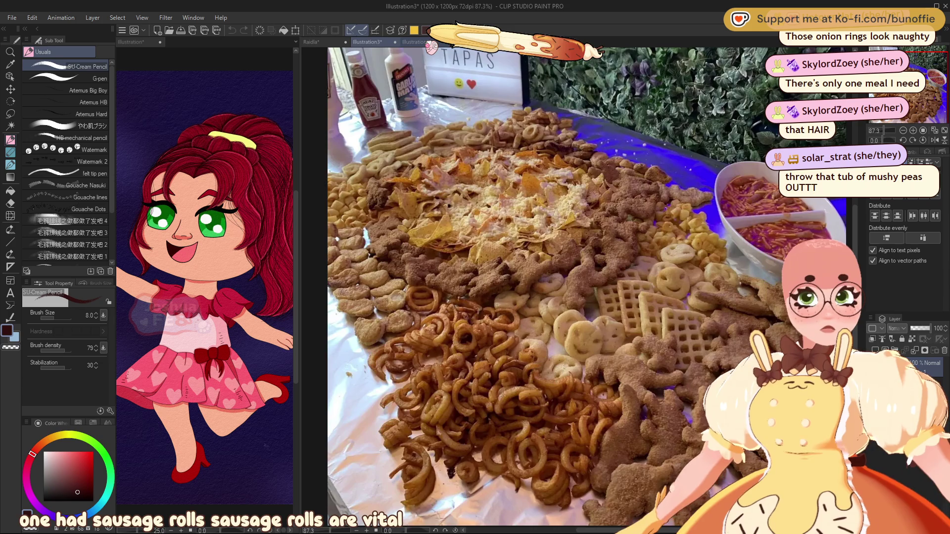
pyautogui.click(429, 43)
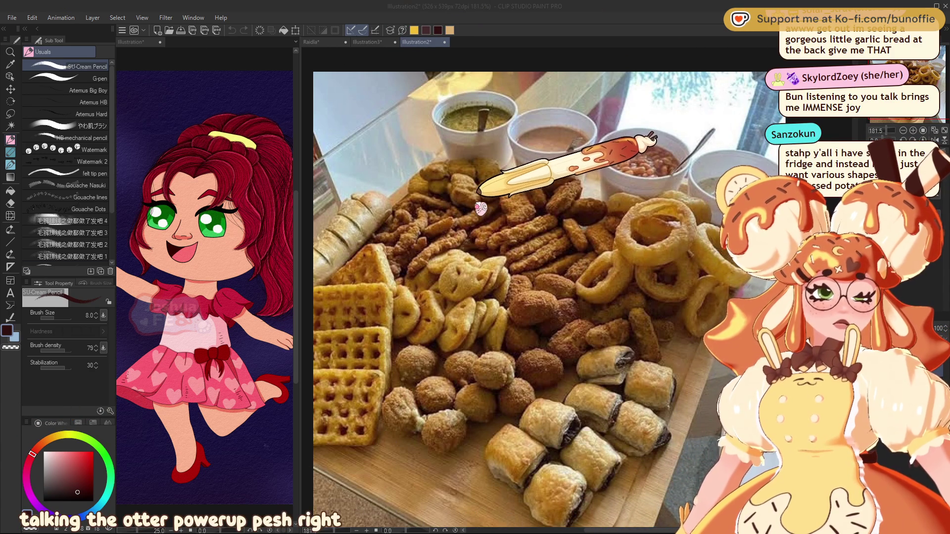
pyautogui.click(445, 42)
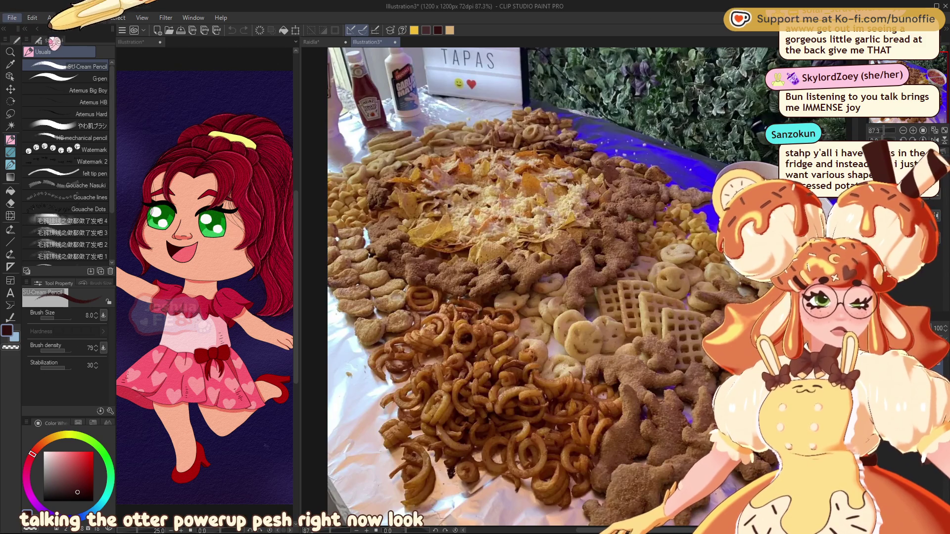
# - Show the Picky Bits platter, zoom in on the smiley faces and garlic bread, then view it whole
pyautogui.click(50, 39)
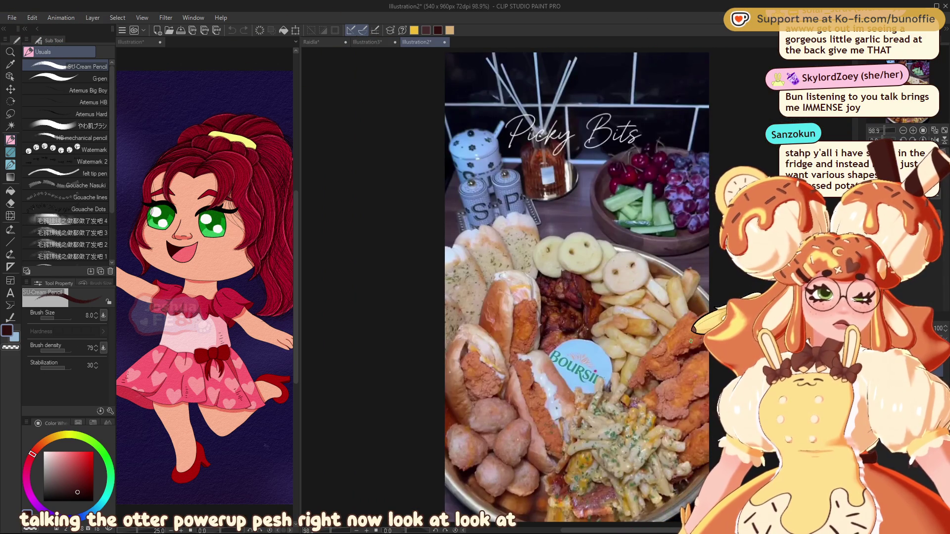
pyautogui.scroll(5, 616, 249)
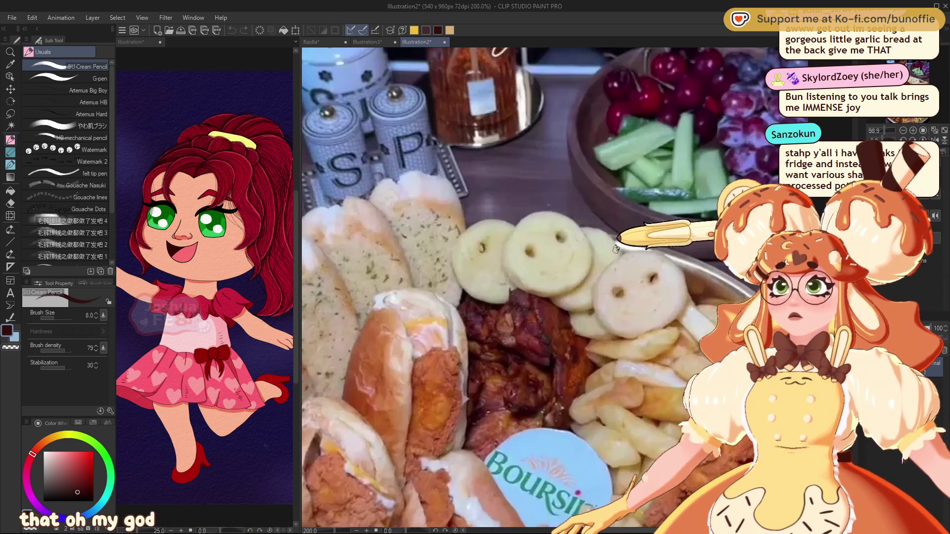
pyautogui.scroll(4, 617, 249)
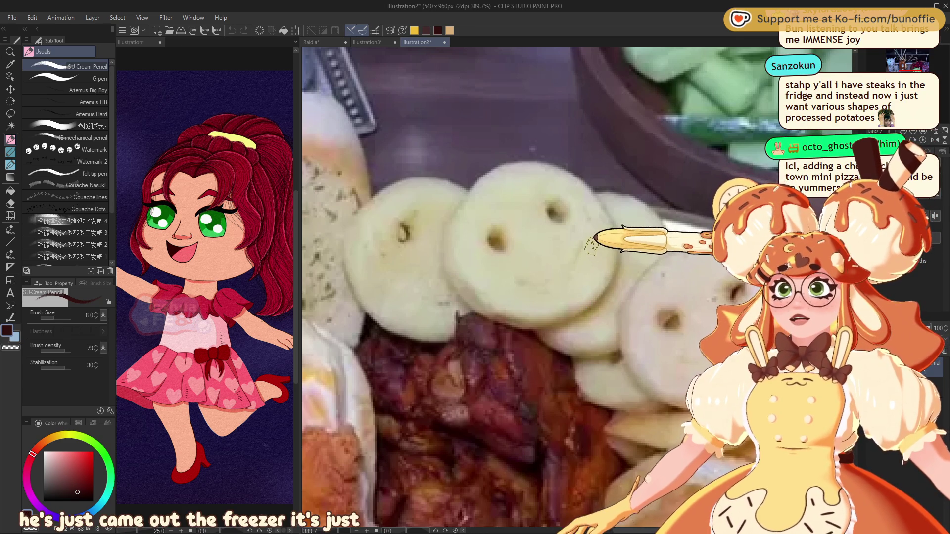
pyautogui.scroll(-1, 689, 299)
pyautogui.scroll(-3, 689, 300)
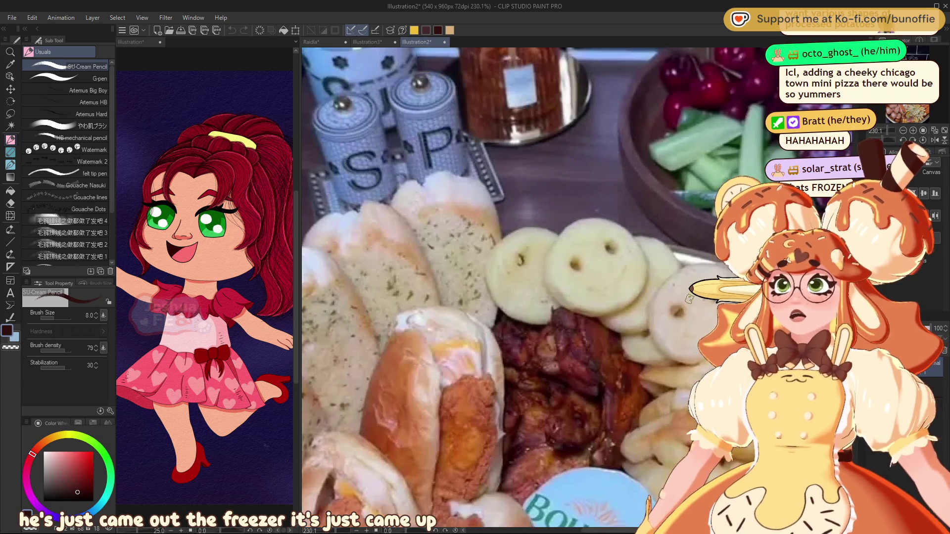
pyautogui.scroll(2, 523, 251)
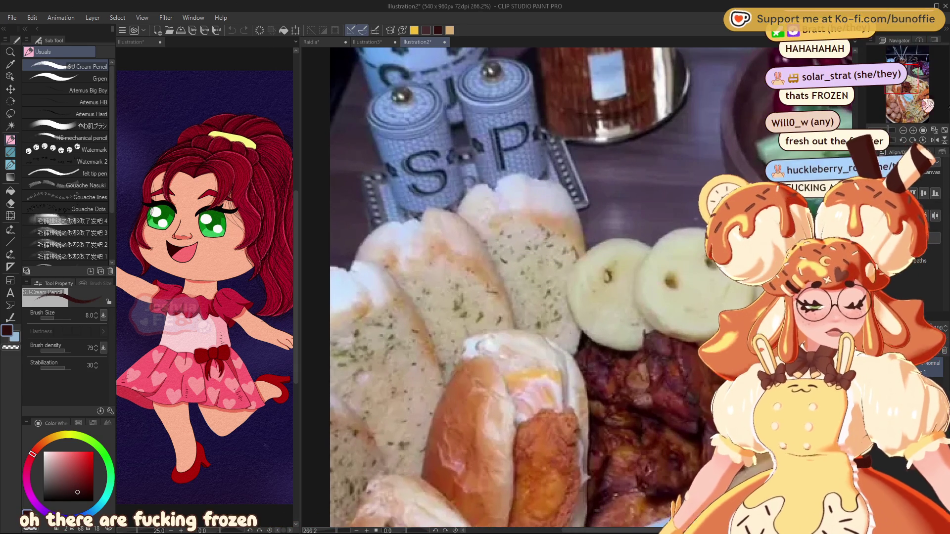
pyautogui.moveTo(908, 82); pyautogui.dragTo(913, 90)
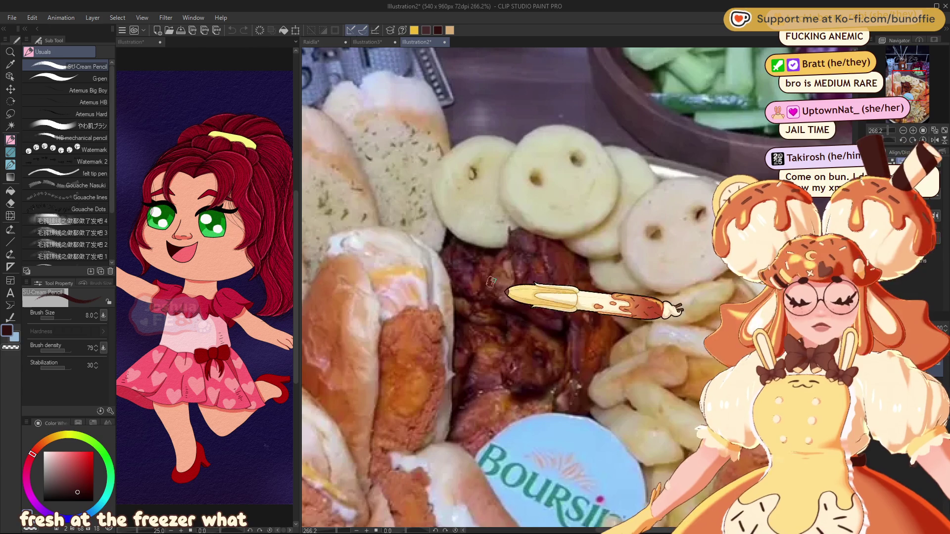
pyautogui.scroll(-2, 492, 290)
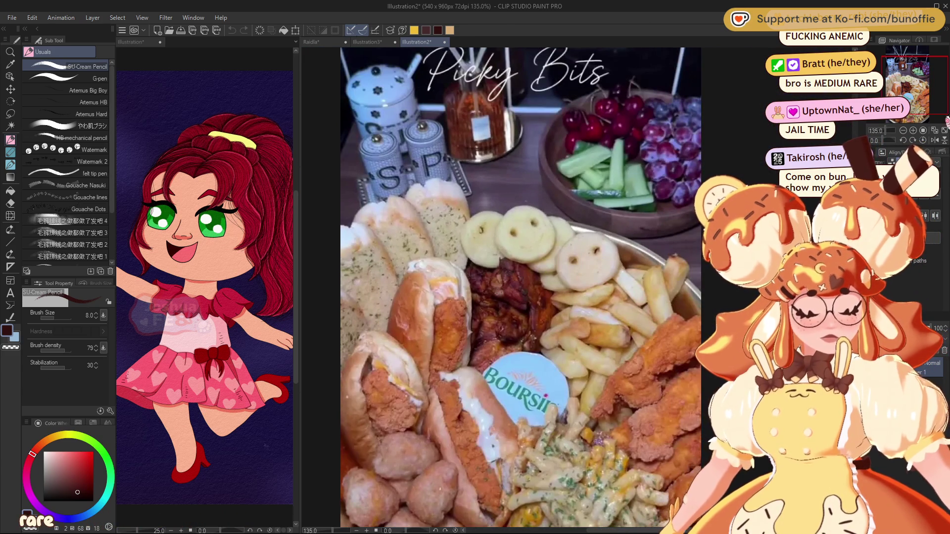
pyautogui.moveTo(912, 99); pyautogui.dragTo(909, 99)
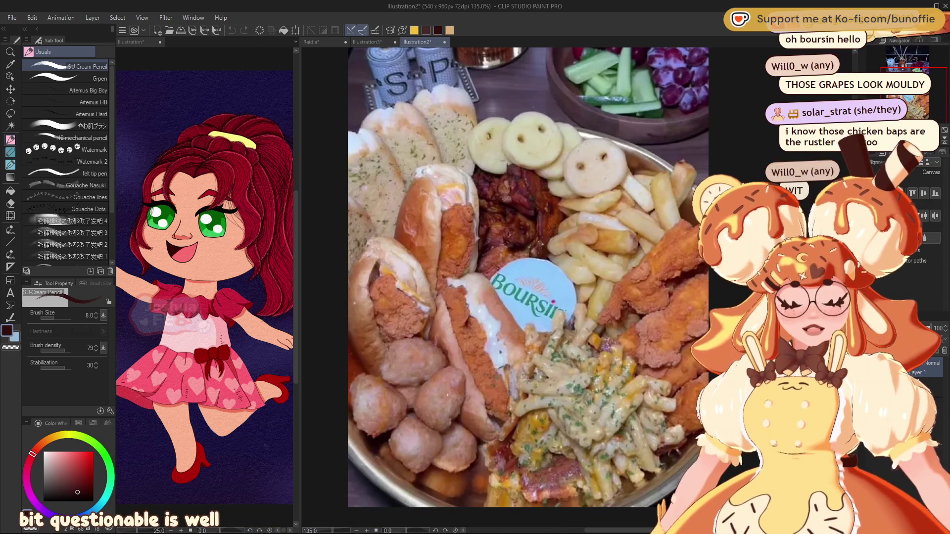
pyautogui.moveTo(617, 233)
pyautogui.mouseDown()
pyautogui.moveTo(599, 271)
pyautogui.moveTo(609, 311)
pyautogui.mouseUp()
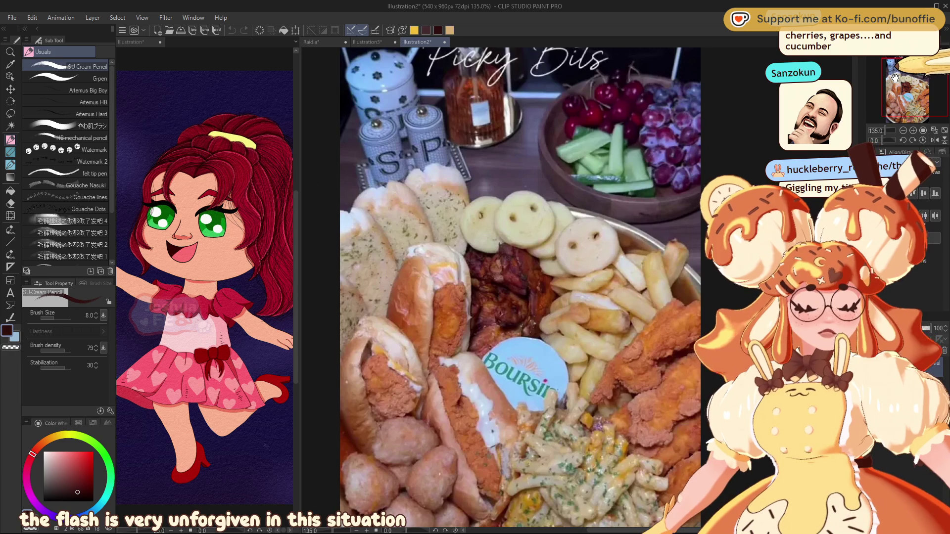
pyautogui.moveTo(895, 78); pyautogui.dragTo(899, 85)
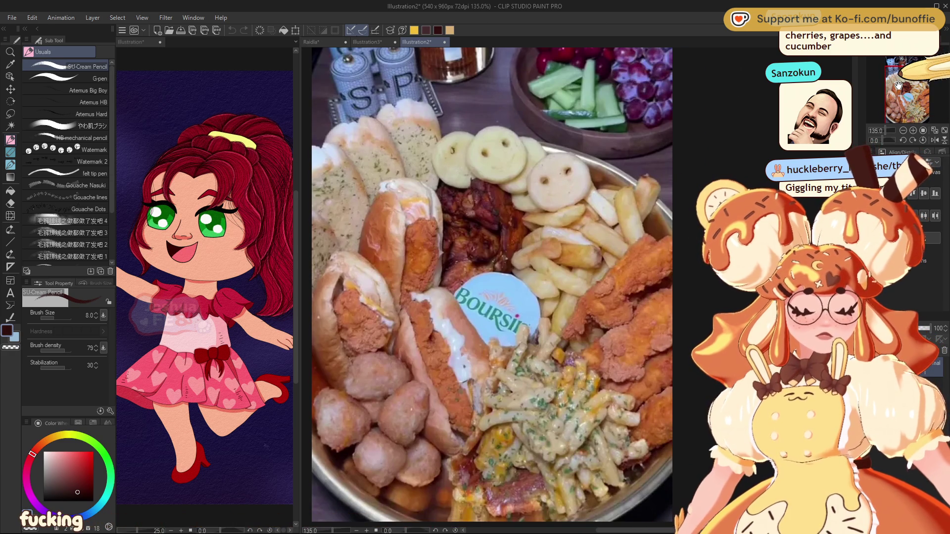
pyautogui.moveTo(899, 85)
pyautogui.mouseDown()
pyautogui.moveTo(890, 111)
pyautogui.moveTo(897, 101)
pyautogui.mouseUp()
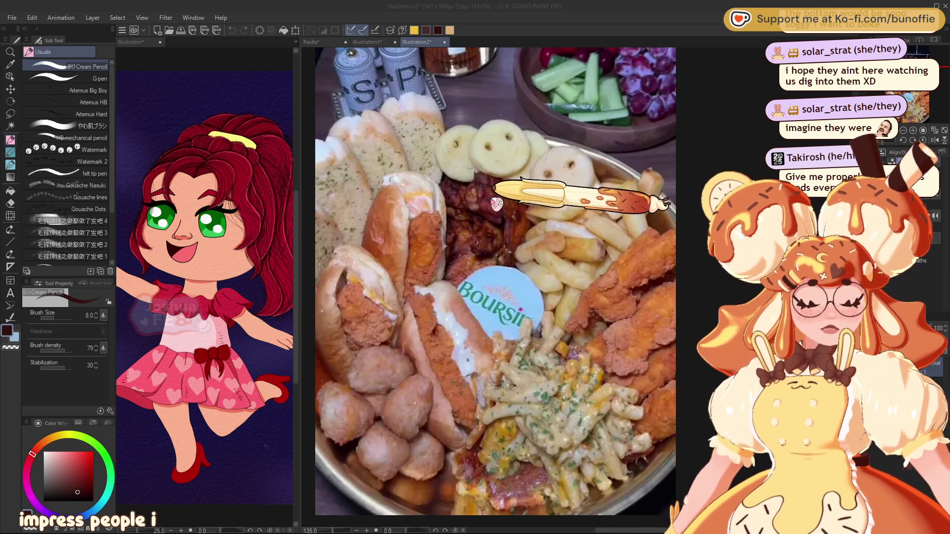
# - Close the Picky Bits photo and zoom in on the 640 x 640 plate of cheese-topped bites
pyautogui.hotkey('ctrl', 'w')
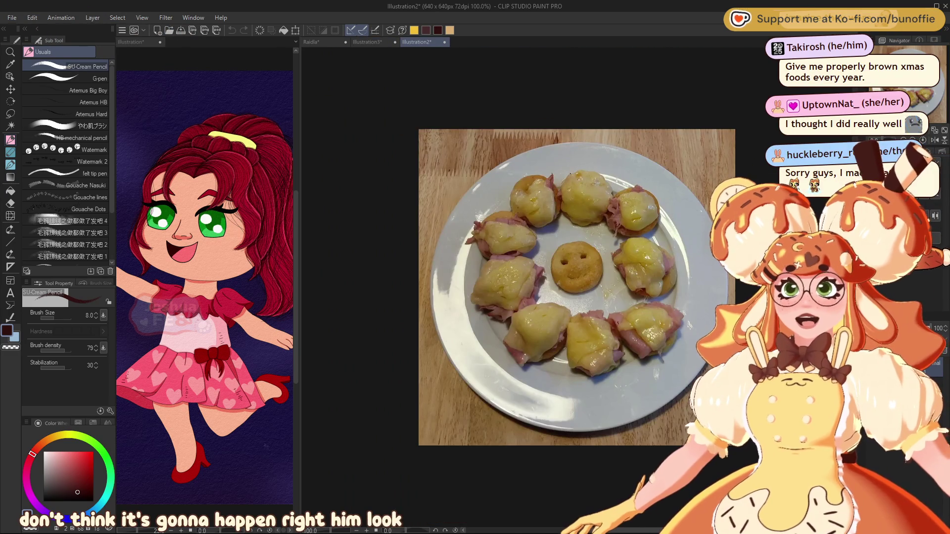
pyautogui.scroll(3, 734, 276)
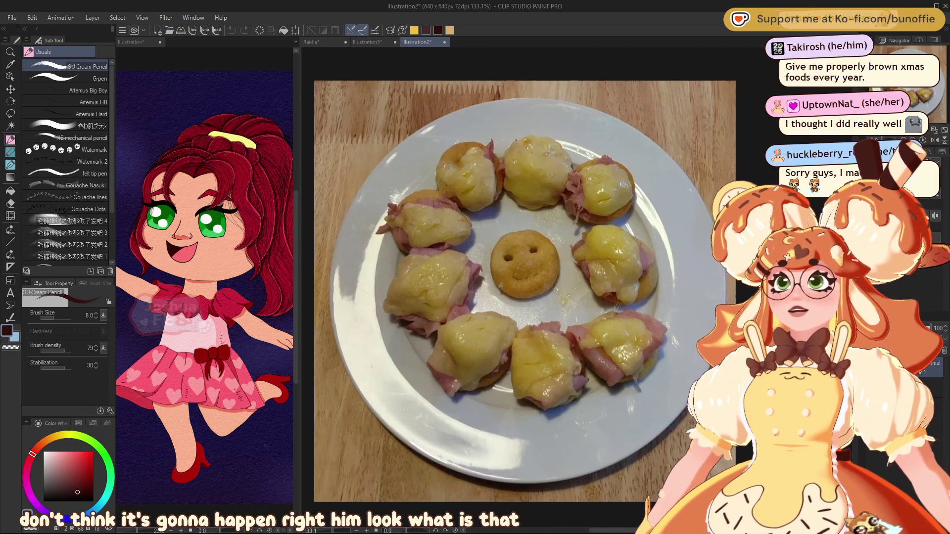
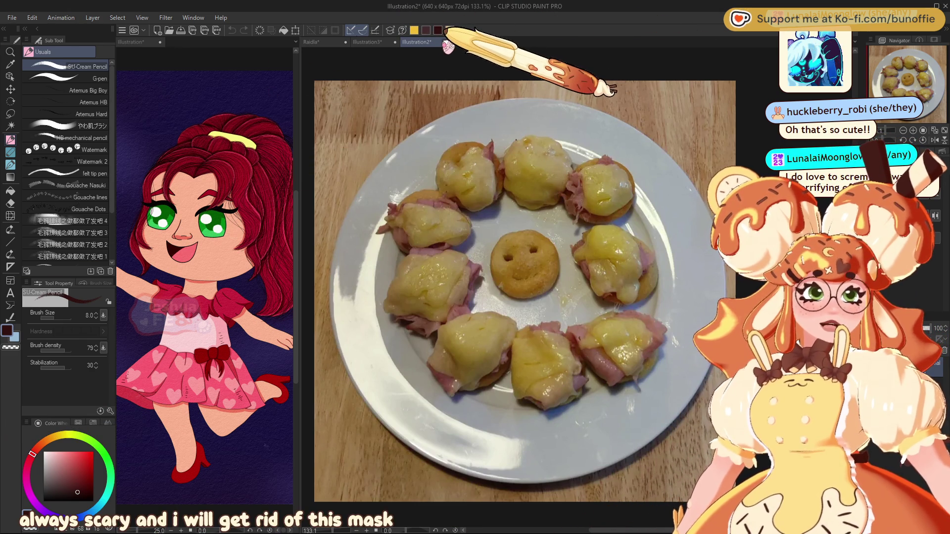
# - Close the Illustration2 and Illustration3 food-photo documents to return to the Raidla sketch
pyautogui.hotkey('ctrl', 'w')
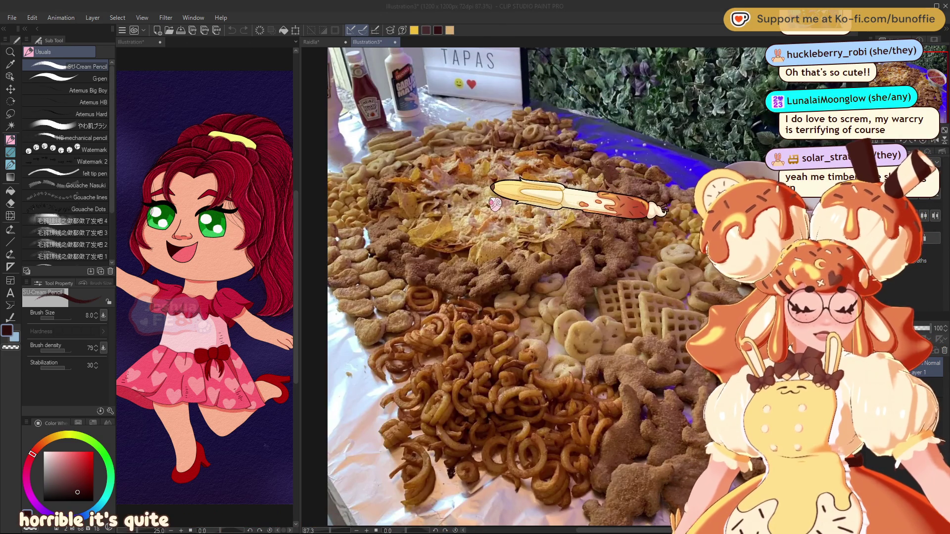
pyautogui.hotkey('ctrl', 'w')
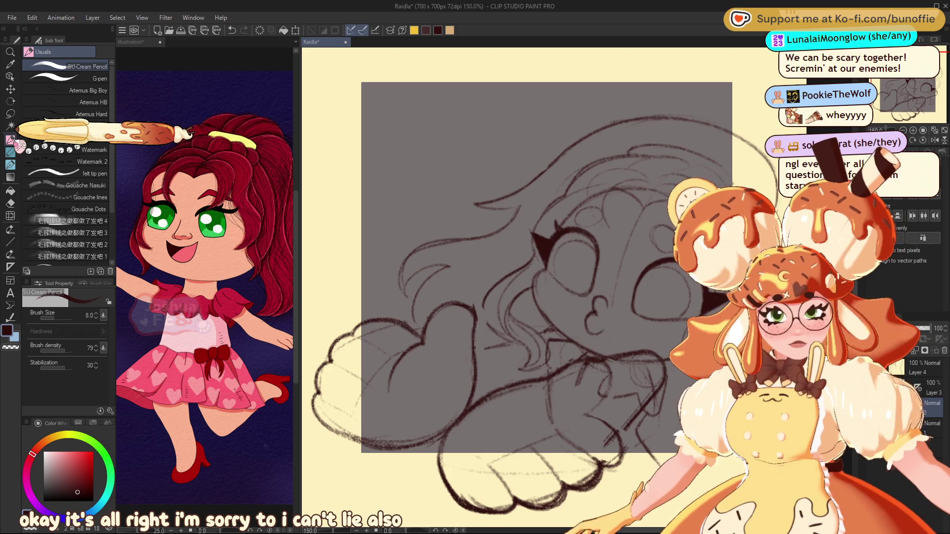
pyautogui.moveTo(512, 348)
pyautogui.mouseDown()
pyautogui.moveTo(480, 358)
pyautogui.moveTo(531, 348)
pyautogui.mouseUp()
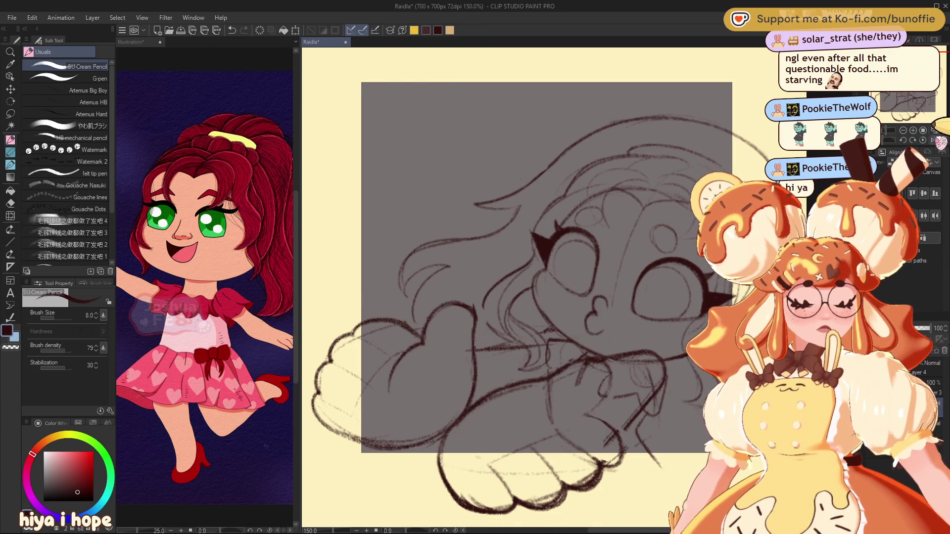
pyautogui.press('h')
pyautogui.moveTo(933, 108)
pyautogui.mouseDown()
pyautogui.moveTo(925, 103)
pyautogui.moveTo(943, 94)
pyautogui.moveTo(932, 101)
pyautogui.mouseUp()
pyautogui.click(935, 140)
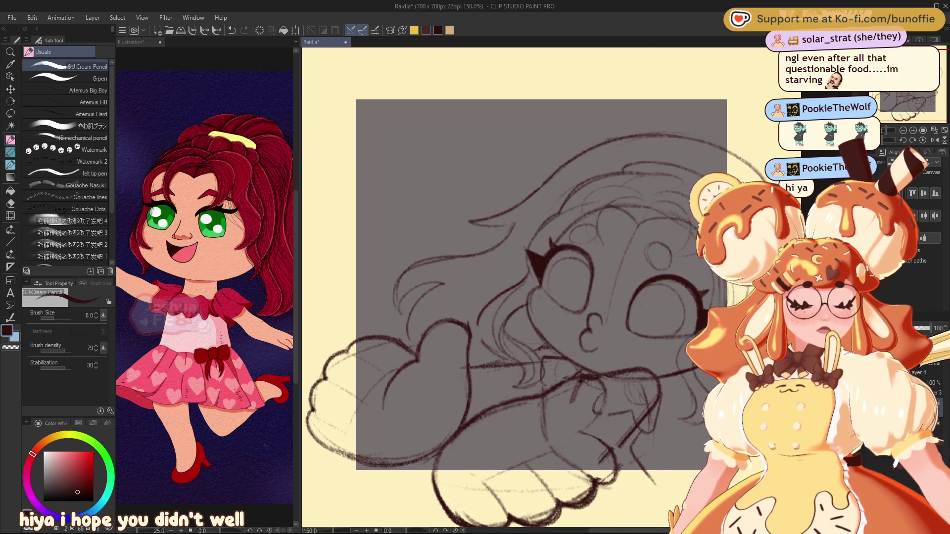
pyautogui.scroll(-2, 207, 287)
pyautogui.moveTo(481, 169); pyautogui.dragTo(525, 336)
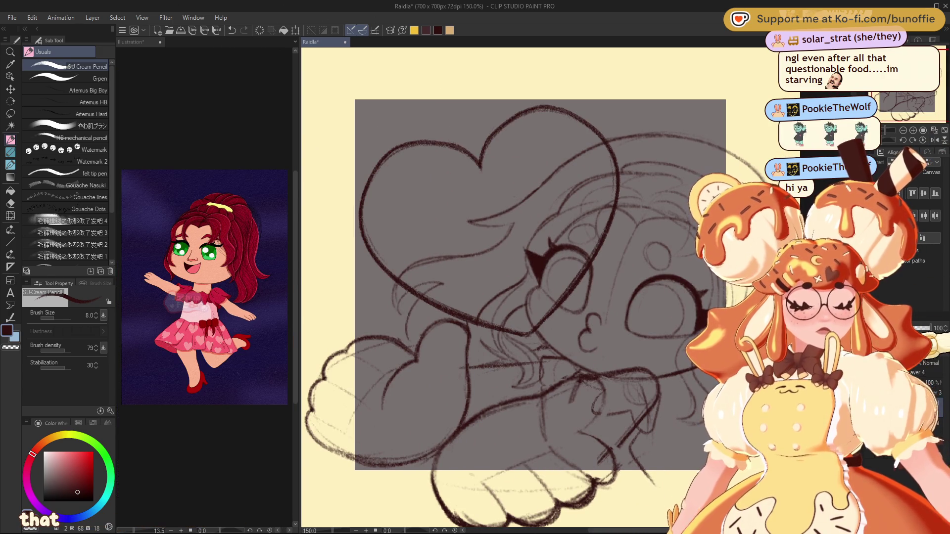
pyautogui.click(10, 89)
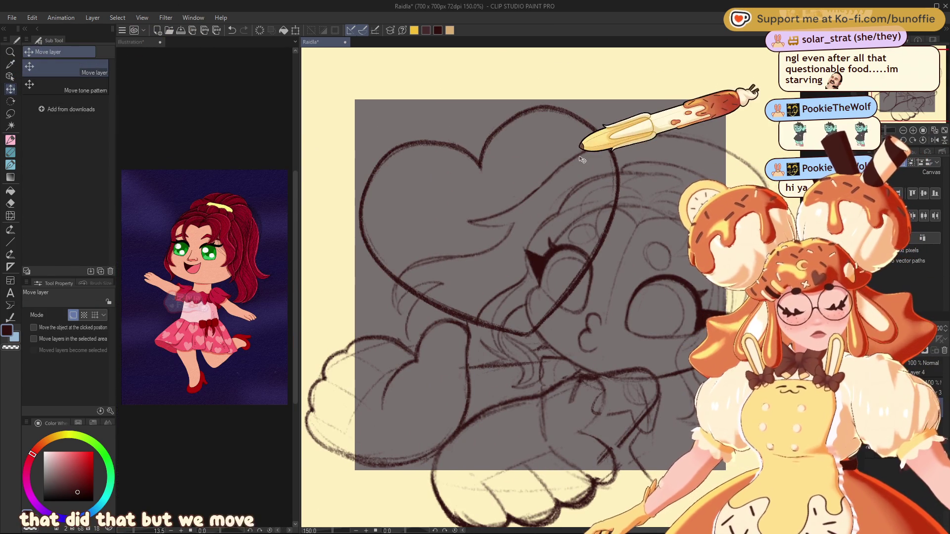
pyautogui.moveTo(619, 149); pyautogui.dragTo(622, 145)
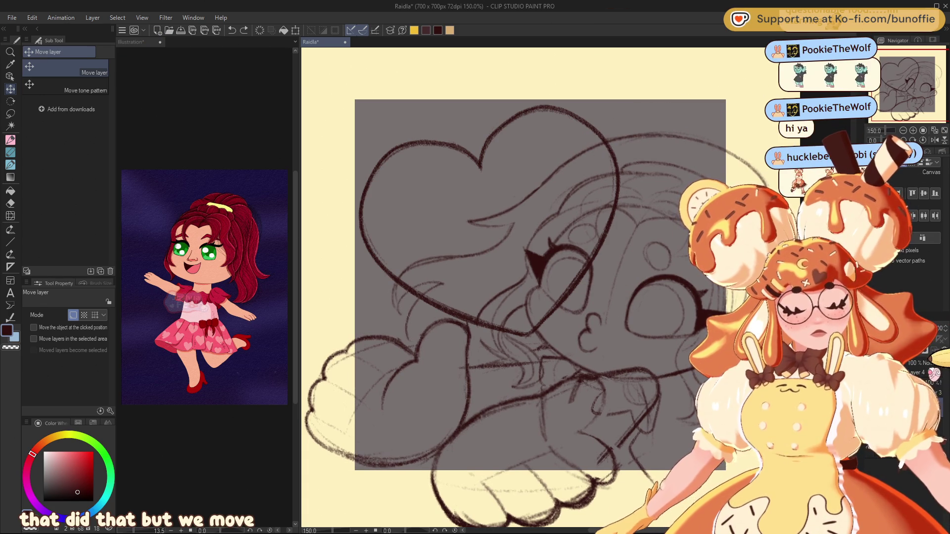
pyautogui.moveTo(556, 184)
pyautogui.mouseDown()
pyautogui.moveTo(569, 185)
pyautogui.moveTo(540, 194)
pyautogui.moveTo(549, 195)
pyautogui.mouseUp()
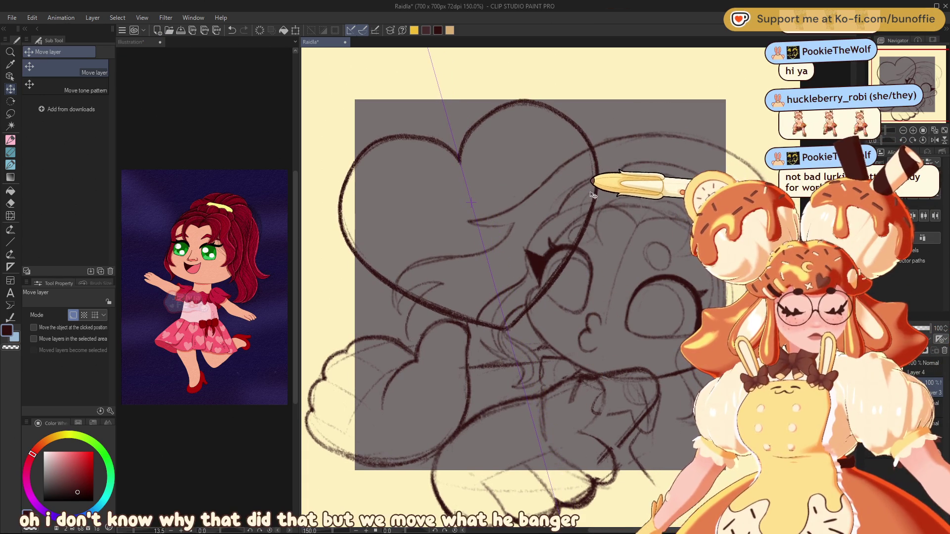
pyautogui.click(10, 140)
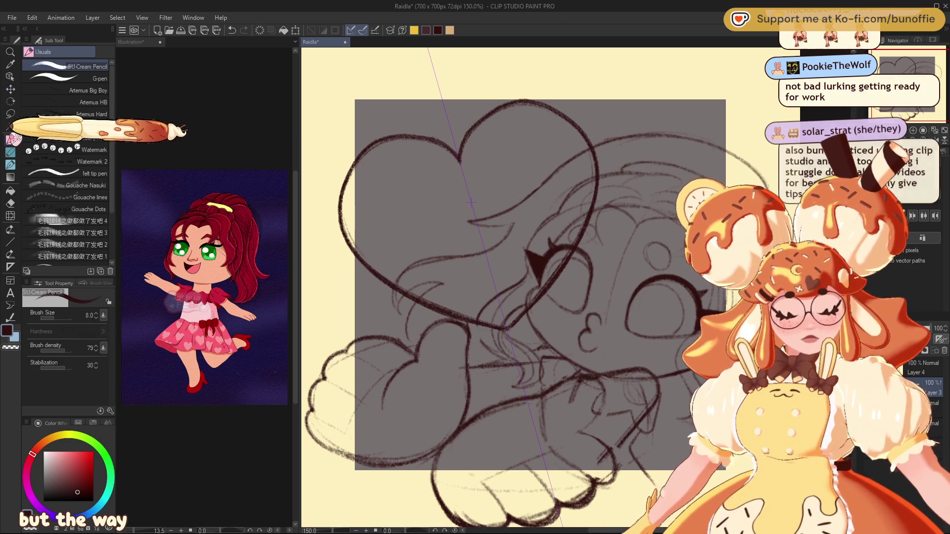
pyautogui.click(919, 324)
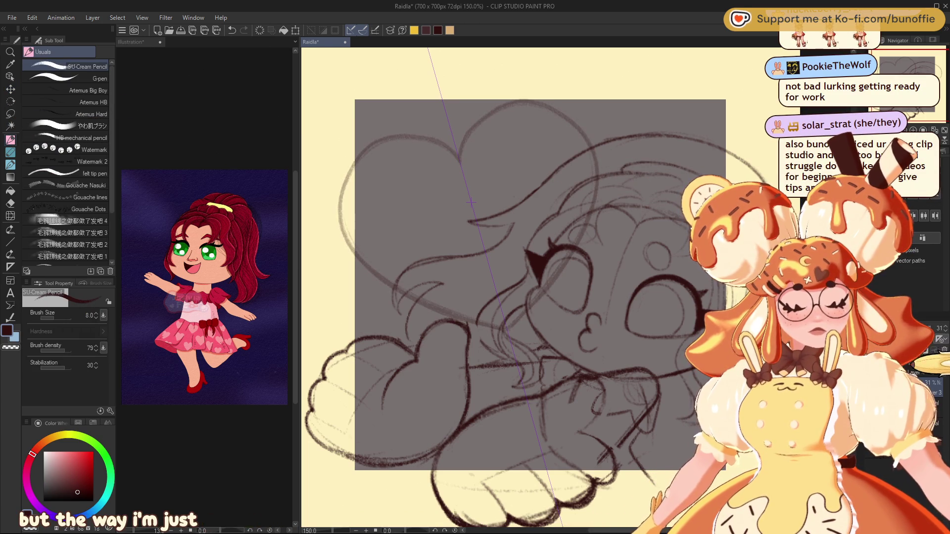
pyautogui.moveTo(457, 146)
pyautogui.mouseDown()
pyautogui.moveTo(333, 197)
pyautogui.moveTo(430, 324)
pyautogui.moveTo(574, 403)
pyautogui.mouseUp()
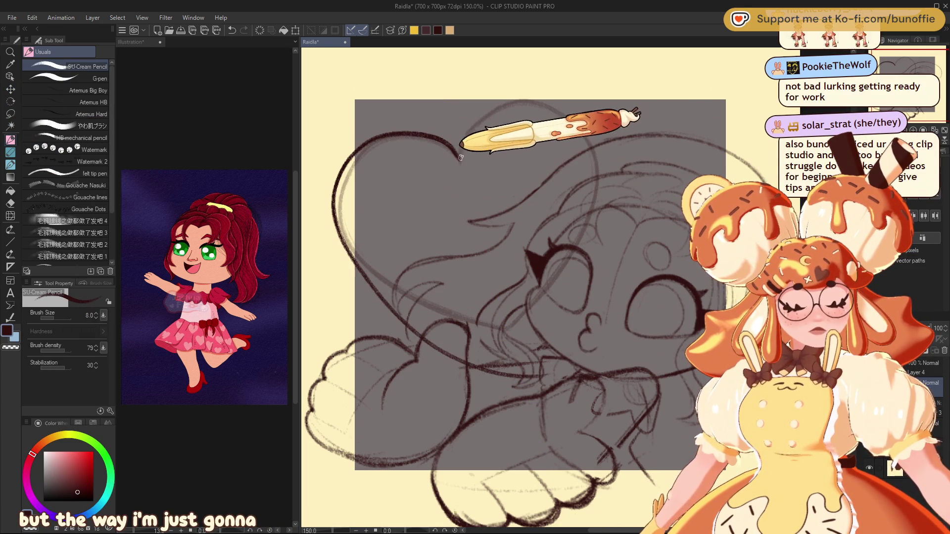
pyautogui.moveTo(462, 156)
pyautogui.mouseDown()
pyautogui.moveTo(600, 158)
pyautogui.moveTo(525, 396)
pyautogui.moveTo(580, 372)
pyautogui.mouseUp()
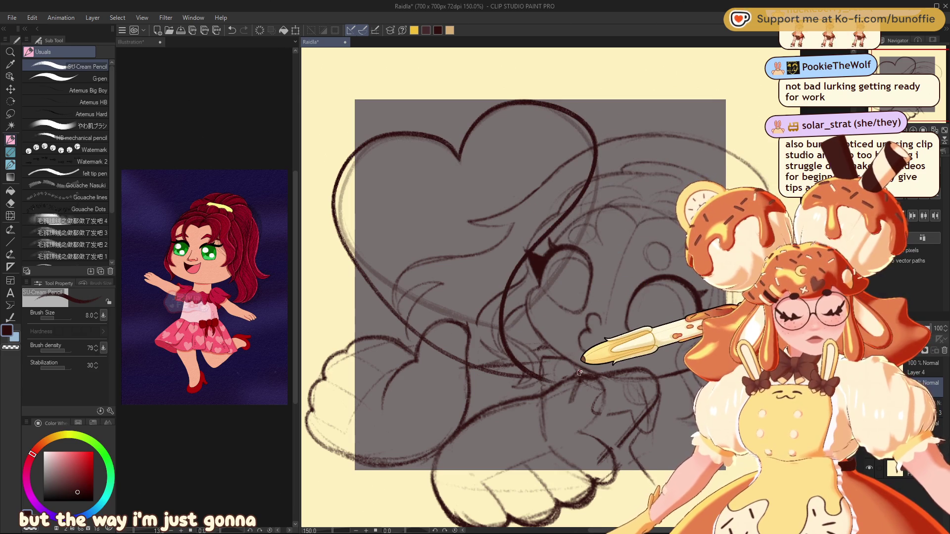
pyautogui.hotkey('ctrl', 'z')
pyautogui.moveTo(466, 148)
pyautogui.mouseDown()
pyautogui.moveTo(569, 110)
pyautogui.moveTo(590, 166)
pyautogui.mouseUp()
pyautogui.moveTo(558, 205)
pyautogui.mouseDown()
pyautogui.moveTo(529, 349)
pyautogui.moveTo(566, 371)
pyautogui.mouseUp()
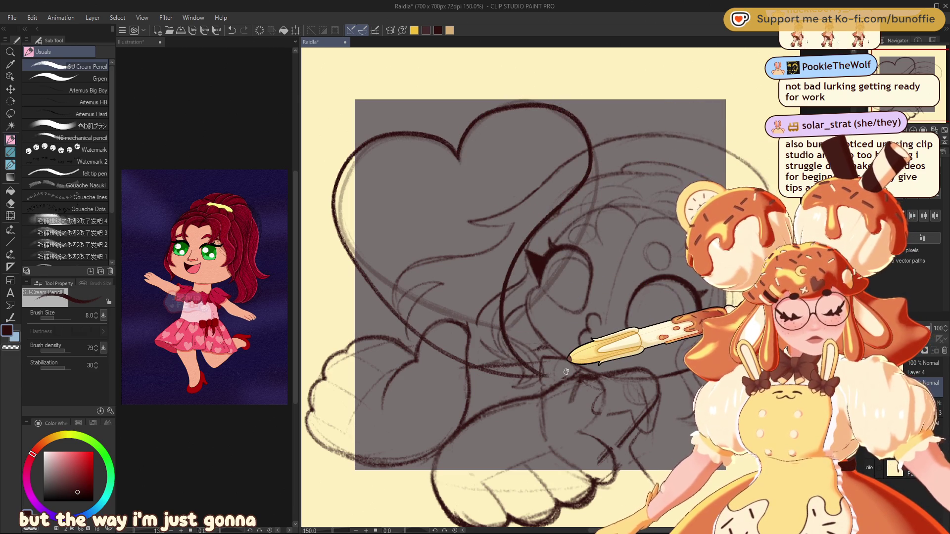
pyautogui.hotkey('ctrl', 'z')
pyautogui.hotkey('ctrl', 'z')
pyautogui.moveTo(460, 158)
pyautogui.mouseDown()
pyautogui.moveTo(337, 251)
pyautogui.moveTo(512, 387)
pyautogui.mouseUp()
pyautogui.moveTo(485, 152)
pyautogui.mouseDown()
pyautogui.moveTo(539, 114)
pyautogui.moveTo(534, 207)
pyautogui.moveTo(503, 307)
pyautogui.moveTo(566, 383)
pyautogui.mouseUp()
pyautogui.hotkey('ctrl', 'z')
pyautogui.hotkey('ctrl', 'z')
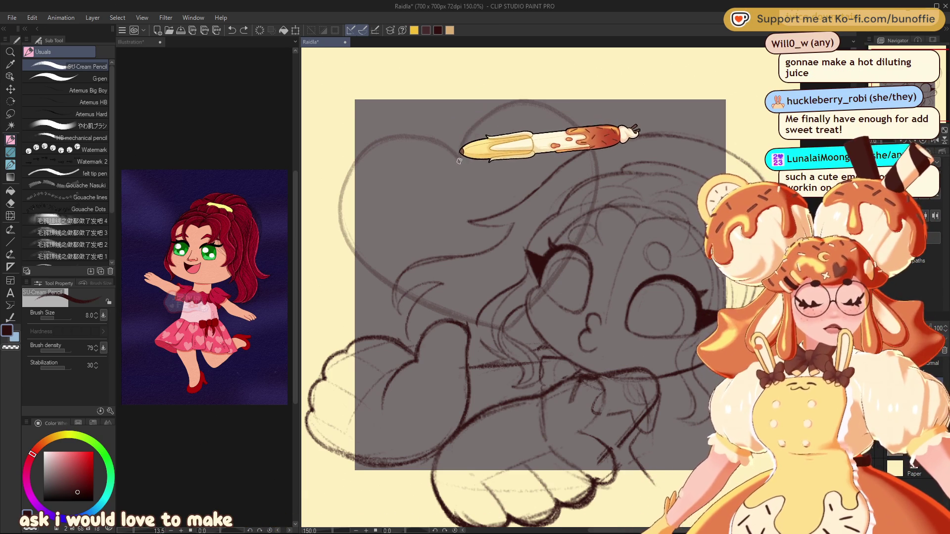
# - Draw the heart's left lobe and right side in dark line, then mirror the canvas view to check it
pyautogui.moveTo(460, 163)
pyautogui.mouseDown()
pyautogui.moveTo(375, 140)
pyautogui.moveTo(370, 285)
pyautogui.mouseUp()
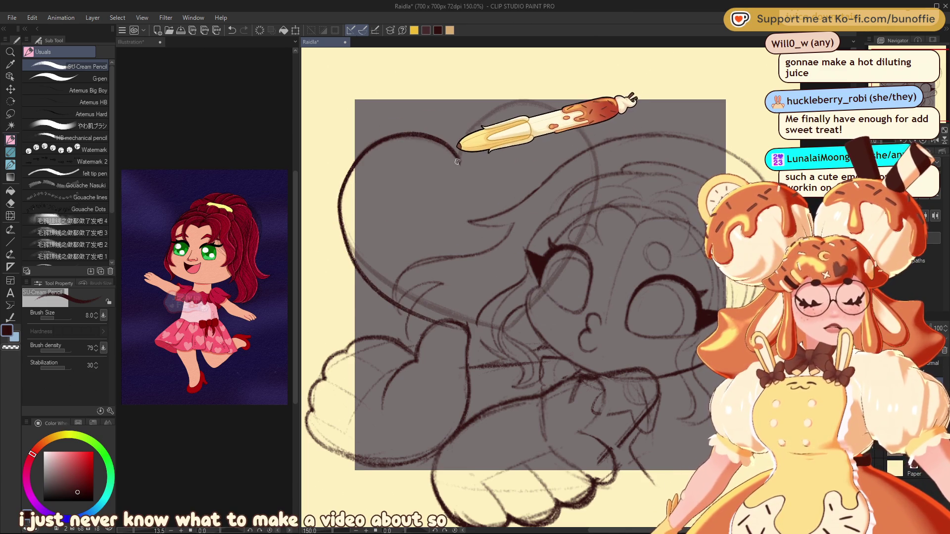
pyautogui.hotkey('ctrl', 'z')
pyautogui.hotkey('ctrl', 'y')
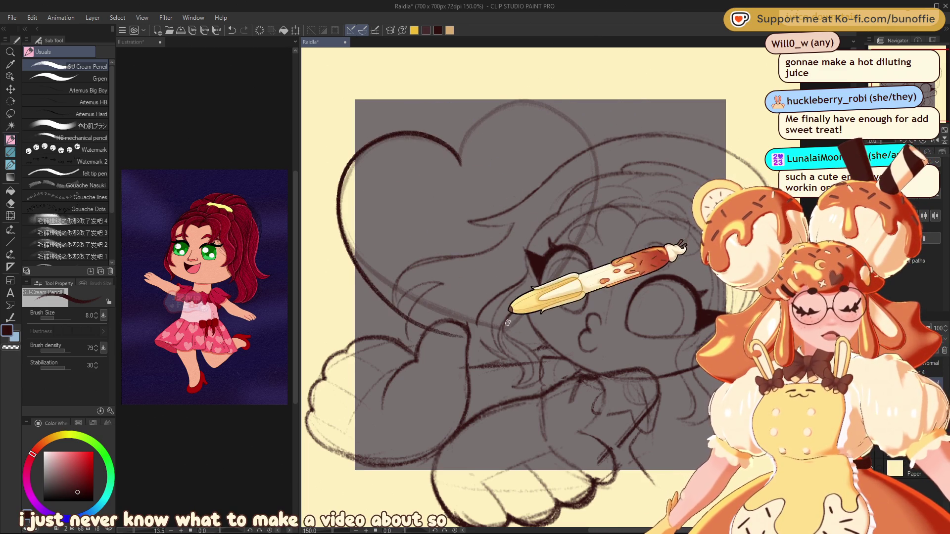
pyautogui.moveTo(460, 164)
pyautogui.mouseDown()
pyautogui.moveTo(496, 115)
pyautogui.moveTo(544, 218)
pyautogui.moveTo(500, 349)
pyautogui.mouseUp()
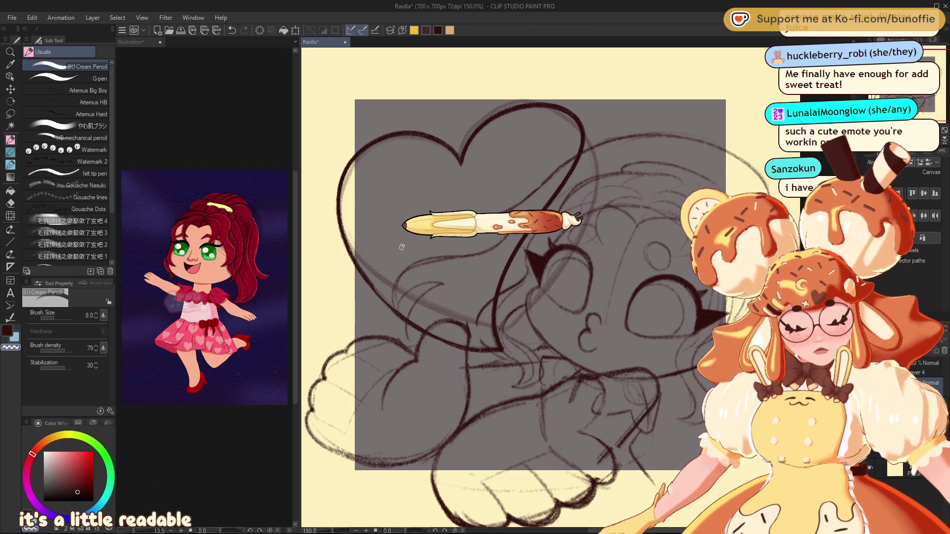
pyautogui.press('h')
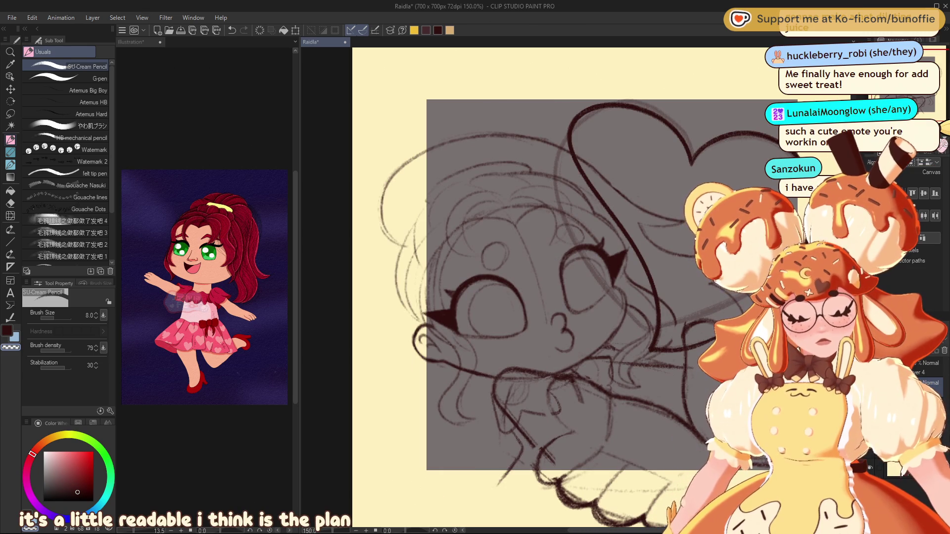
pyautogui.moveTo(931, 106)
pyautogui.mouseDown()
pyautogui.moveTo(915, 104)
pyautogui.moveTo(943, 111)
pyautogui.mouseUp()
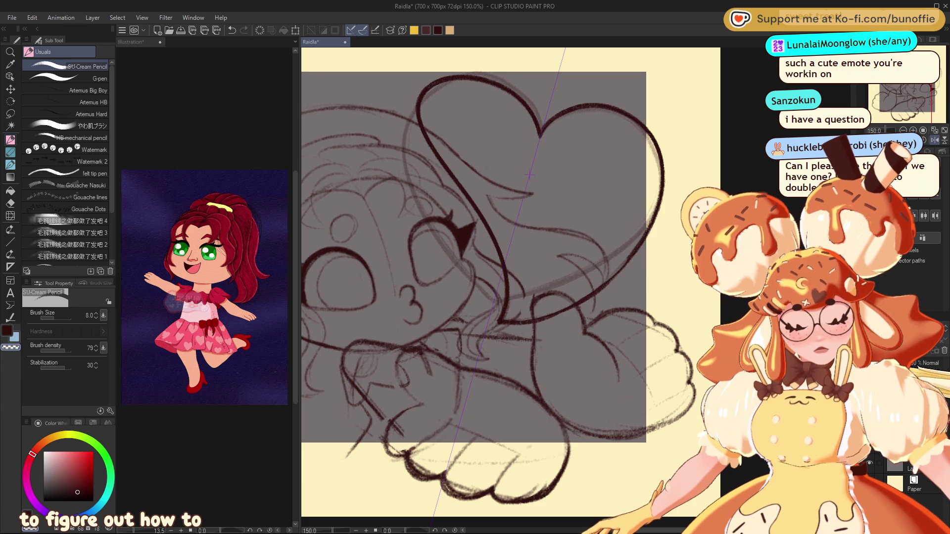
# - Clip the sketch layer to the grey square below so no lines show outside it
pyautogui.hotkey('ctrl', 'alt', 'g')
pyautogui.moveTo(933, 133); pyautogui.dragTo(928, 79)
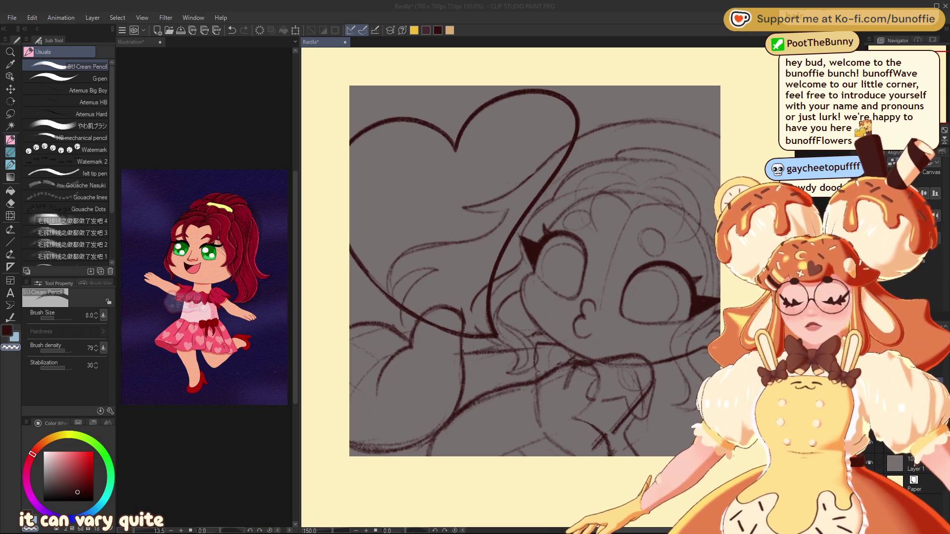
# - Pan the canvas view right in the Navigator to centre the heart
pyautogui.click(459, 128)
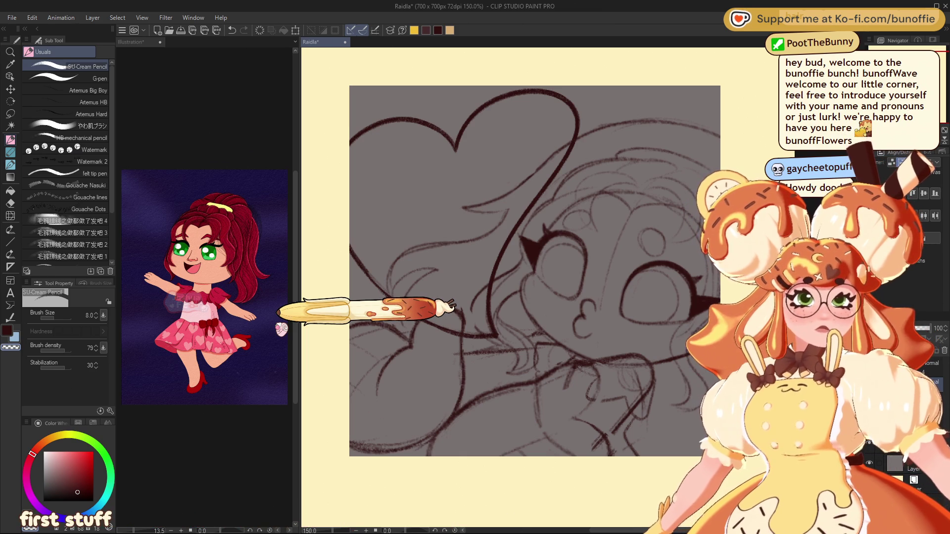
pyautogui.moveTo(931, 76); pyautogui.dragTo(900, 79)
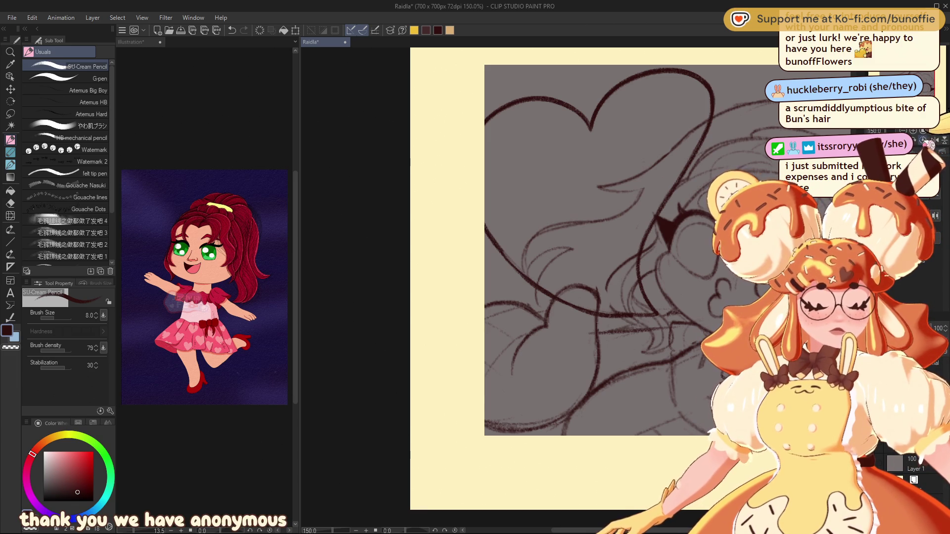
# - Scroll the canvas view right and up to frame the chibi's head area
pyautogui.hscroll(5, 544, 277)
pyautogui.hscroll(-5, 545, 277)
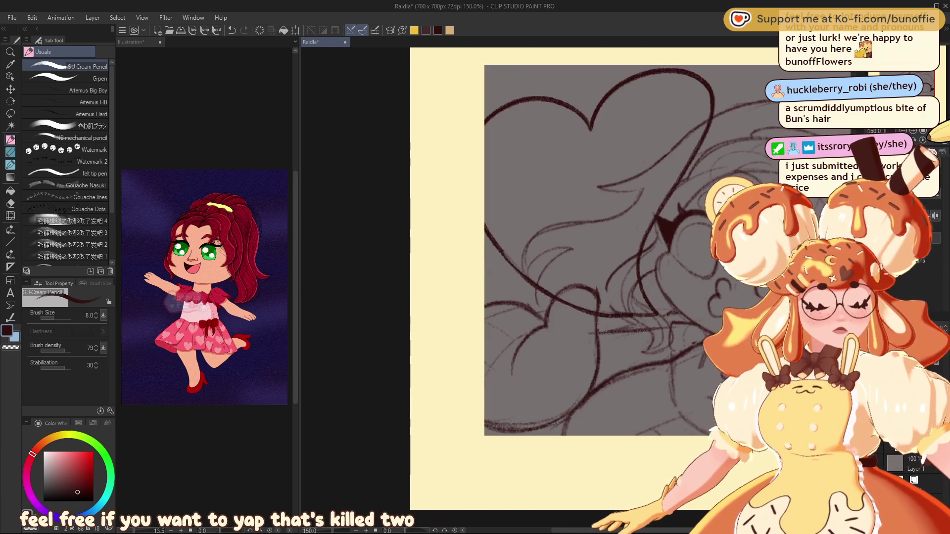
pyautogui.hscroll(4, 544, 278)
pyautogui.scroll(1, 544, 277)
pyautogui.hscroll(1, 520, 272)
pyautogui.scroll(1, 519, 272)
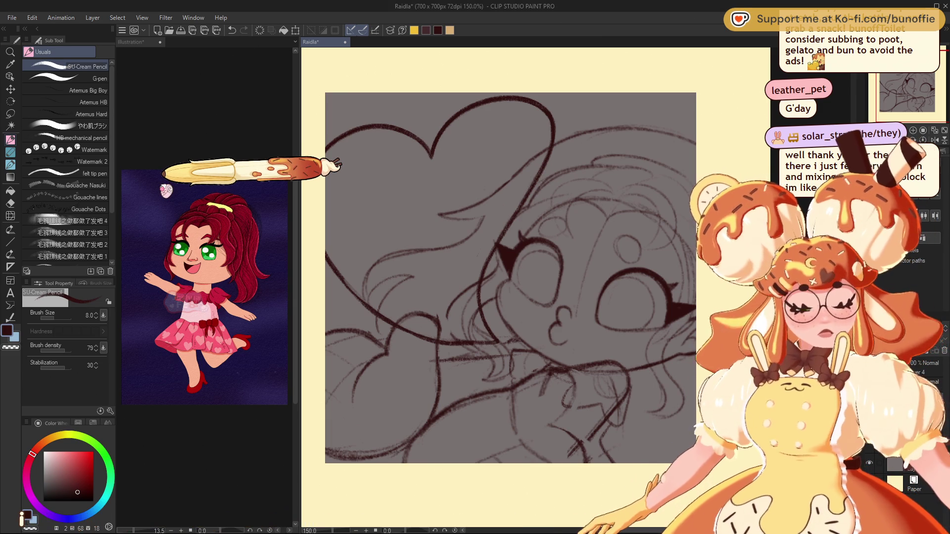
pyautogui.moveTo(815, 112)
pyautogui.mouseDown()
pyautogui.moveTo(946, 113)
pyautogui.moveTo(874, 81)
pyautogui.mouseUp()
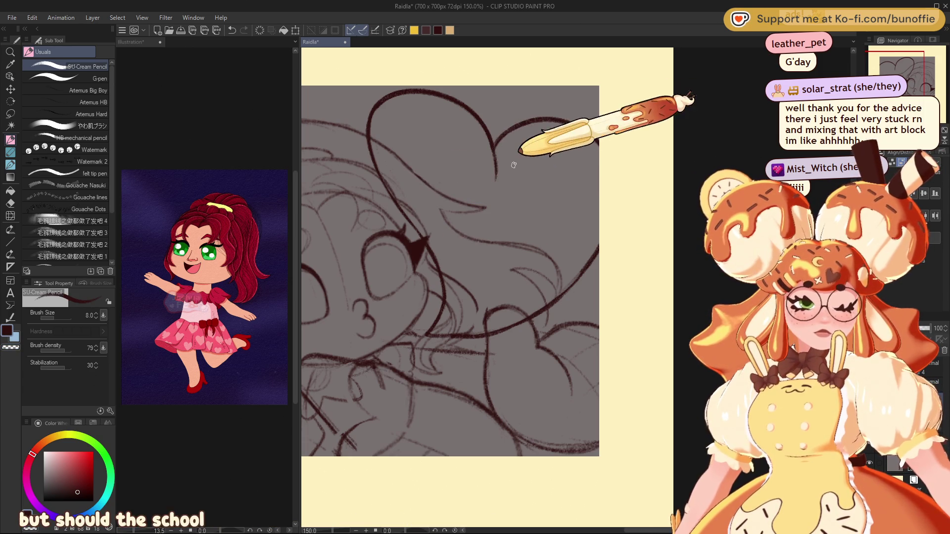
pyautogui.moveTo(930, 70)
pyautogui.mouseDown()
pyautogui.moveTo(916, 68)
pyautogui.moveTo(926, 67)
pyautogui.mouseUp()
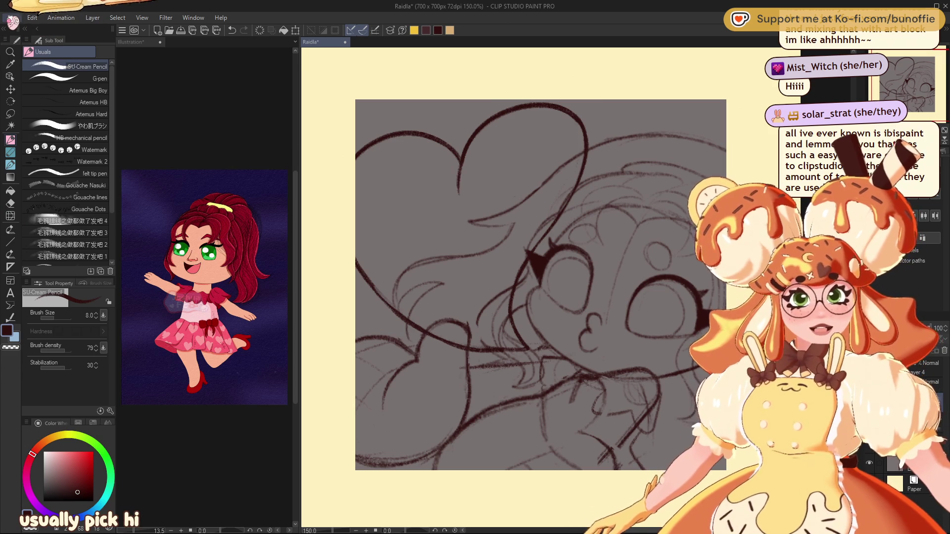
pyautogui.hotkey('ctrl', 'v')
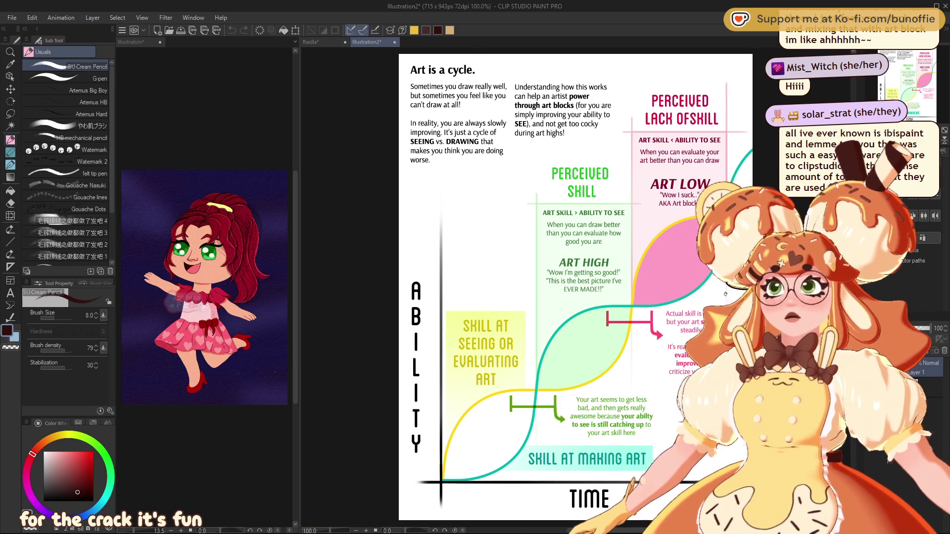
# - Pan the 'Art is a cycle' chart to show its whole width
pyautogui.moveTo(907, 71); pyautogui.dragTo(917, 68)
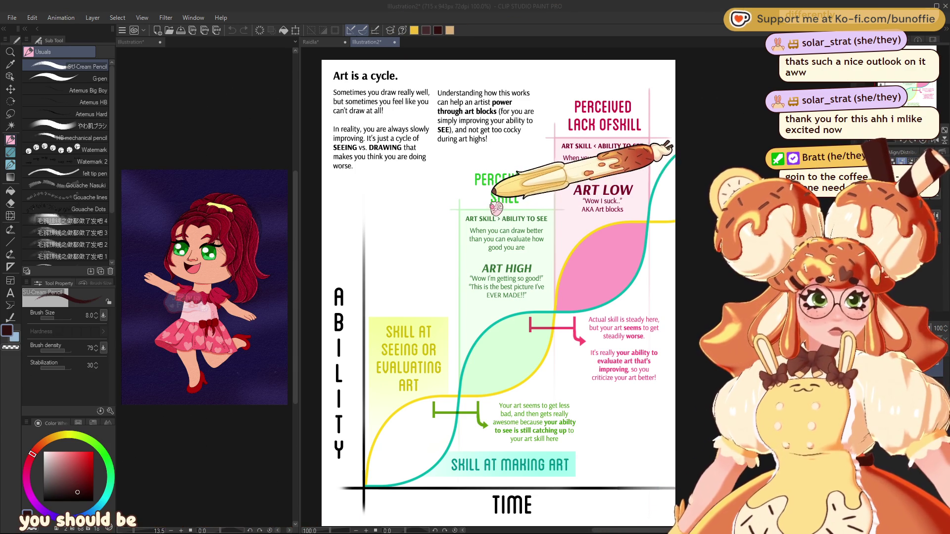
pyautogui.hotkey('ctrl', 'w')
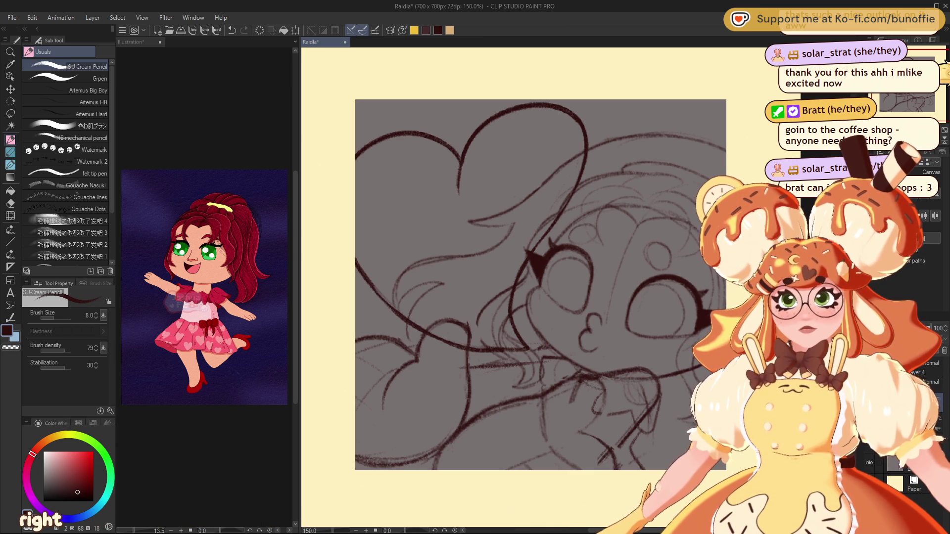
pyautogui.moveTo(541, 285)
pyautogui.mouseDown()
pyautogui.moveTo(489, 229)
pyautogui.moveTo(506, 299)
pyautogui.mouseUp()
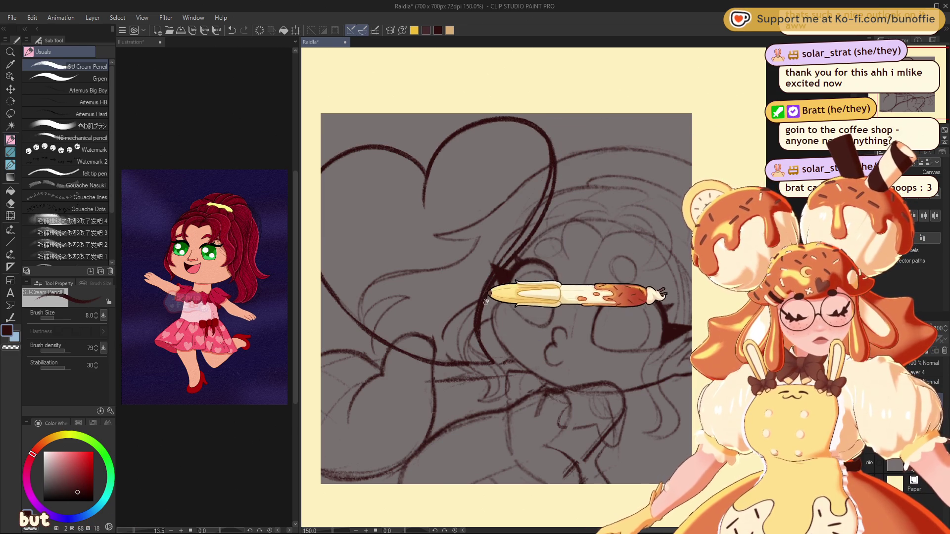
pyautogui.moveTo(481, 334); pyautogui.dragTo(495, 364)
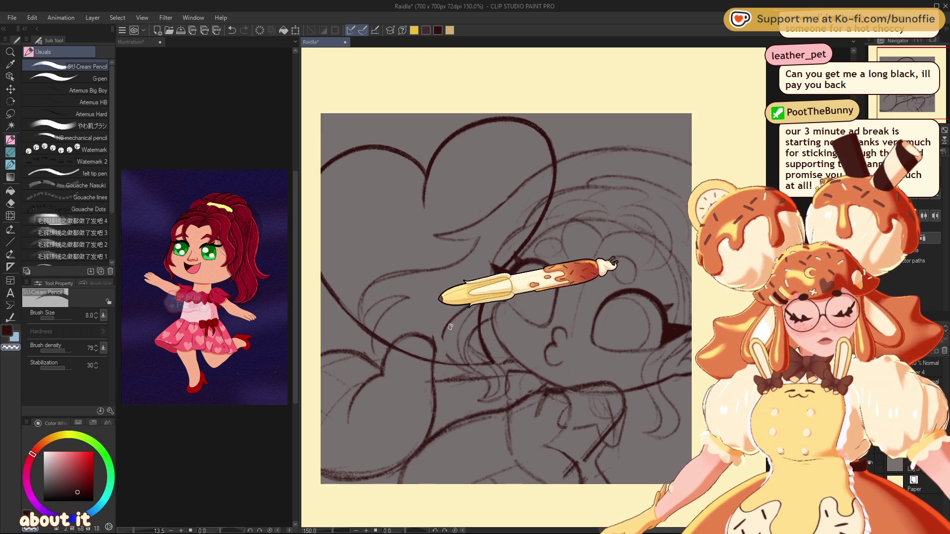
pyautogui.hotkey('ctrl', 'alt', '0')
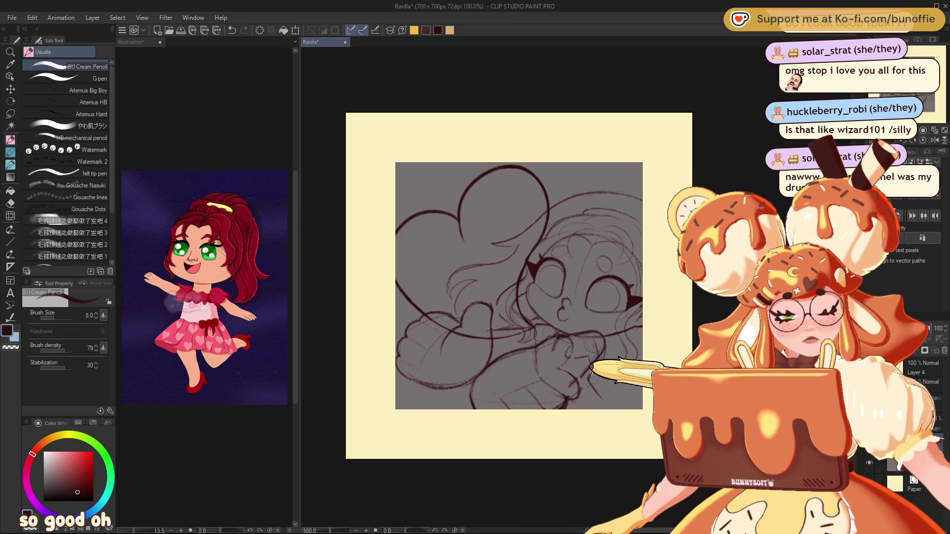
# - Add a dark stroke to the lower right of the sketch
pyautogui.moveTo(590, 372); pyautogui.dragTo(611, 408)
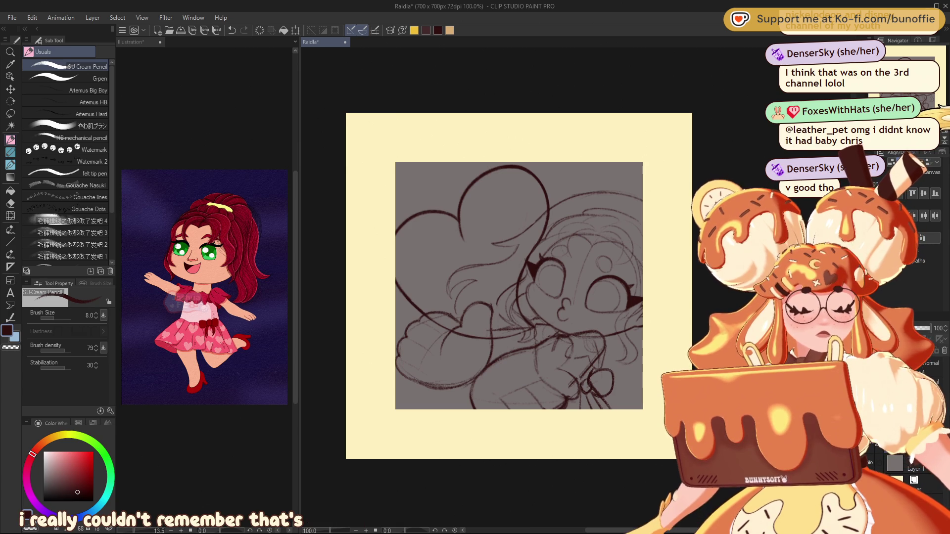
# - Zoom in to 150% and switch from transparent back to the dark drawing colour
pyautogui.hotkey('ctrl', '+')
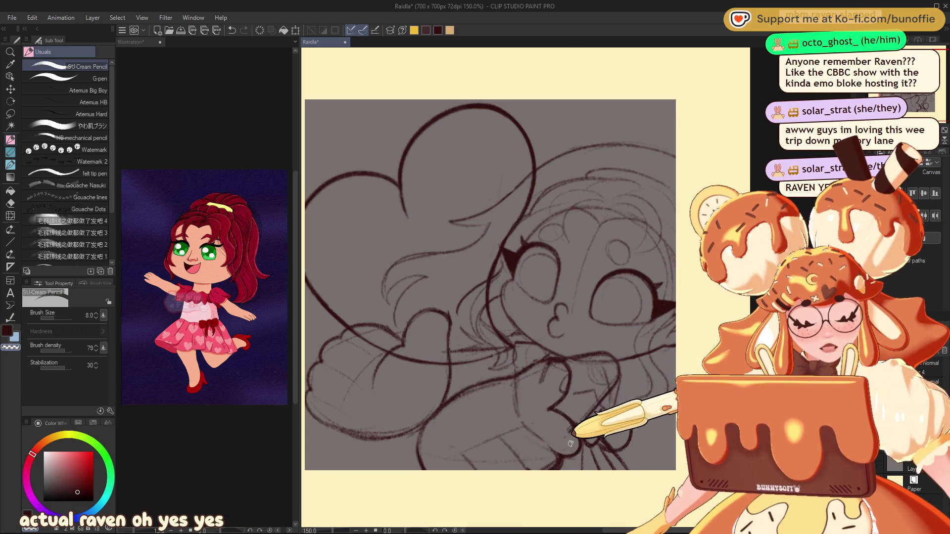
pyautogui.press('c')
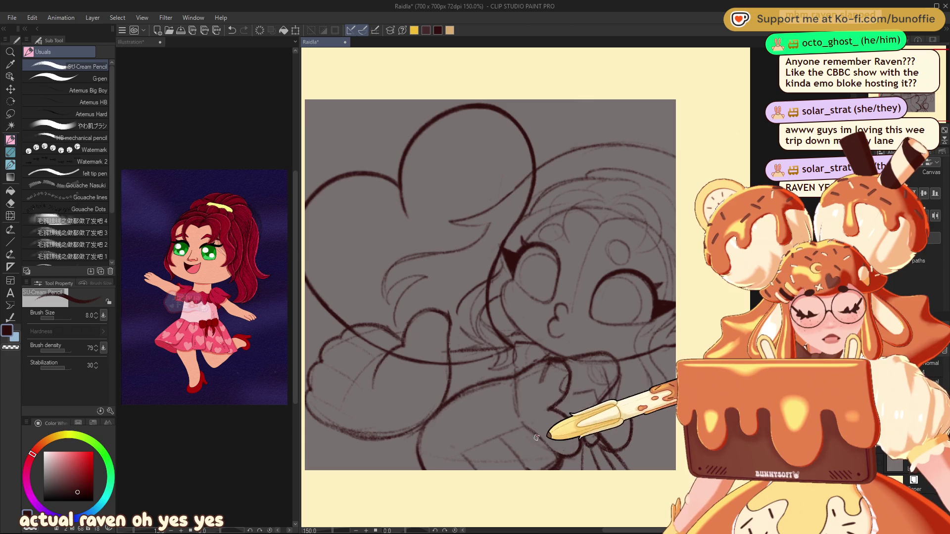
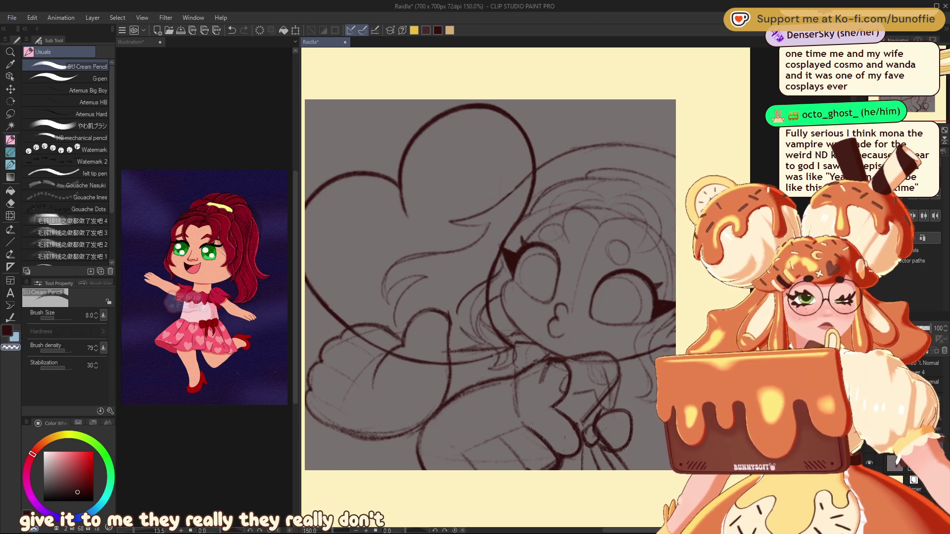
# - Pan the canvas so the chibi's face and raised hand are centred, then zoom in slightly
pyautogui.moveTo(562, 444); pyautogui.dragTo(562, 416)
pyautogui.moveTo(504, 421); pyautogui.dragTo(462, 344)
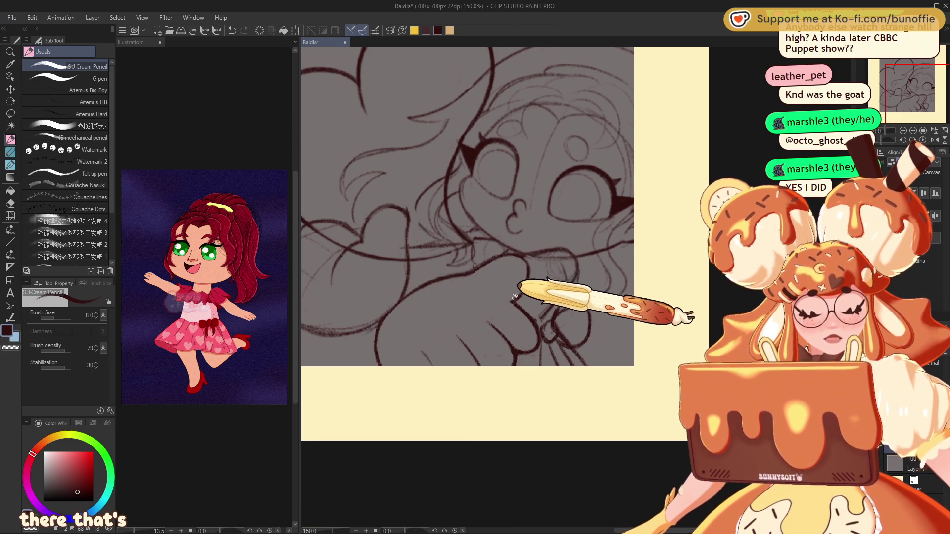
pyautogui.scroll(2, 519, 295)
# - Frame the face and hand in the Navigator and rotate the canvas view to about -62°
pyautogui.moveTo(935, 65); pyautogui.dragTo(935, 66)
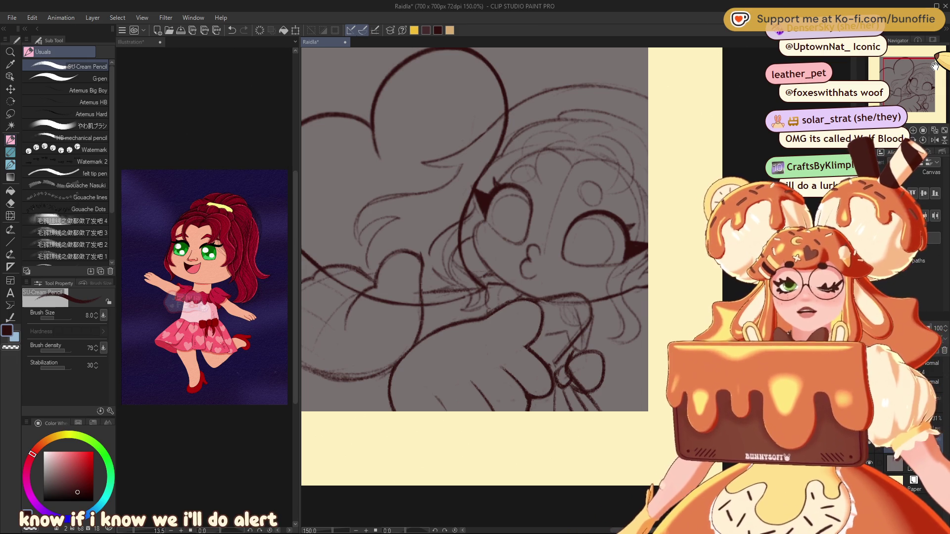
pyautogui.moveTo(911, 81); pyautogui.dragTo(903, 81)
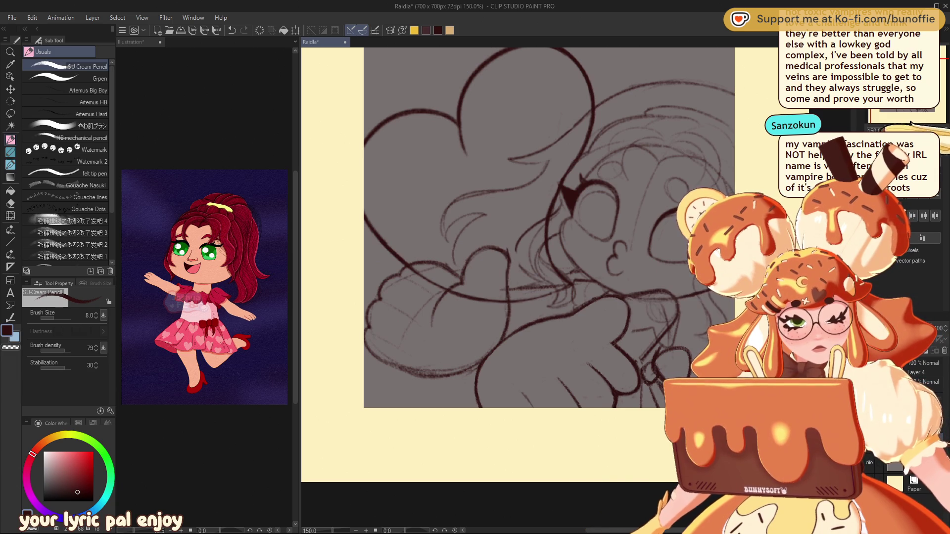
pyautogui.moveTo(912, 123); pyautogui.dragTo(906, 123)
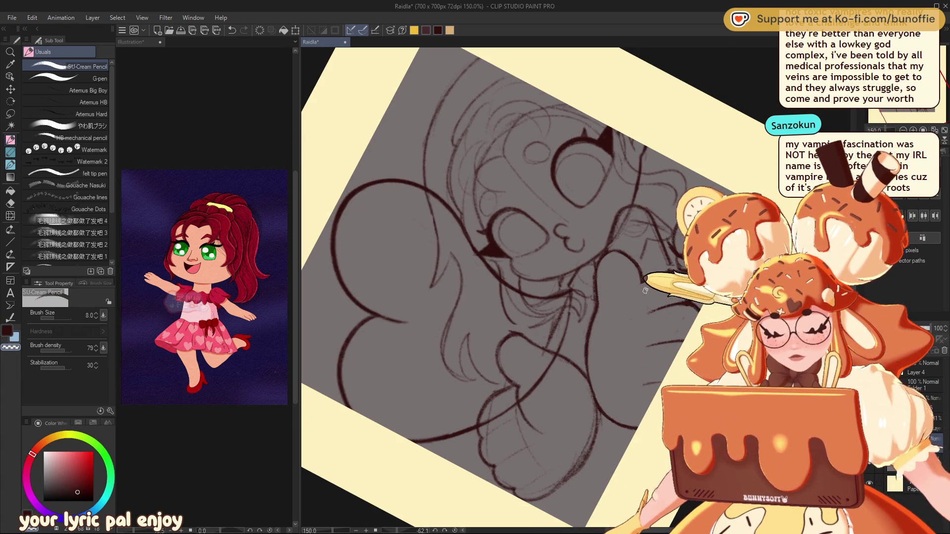
# - Toggle between transparent and dark brown, end on dark brown, and reset view rotation to 0°
pyautogui.press('c')
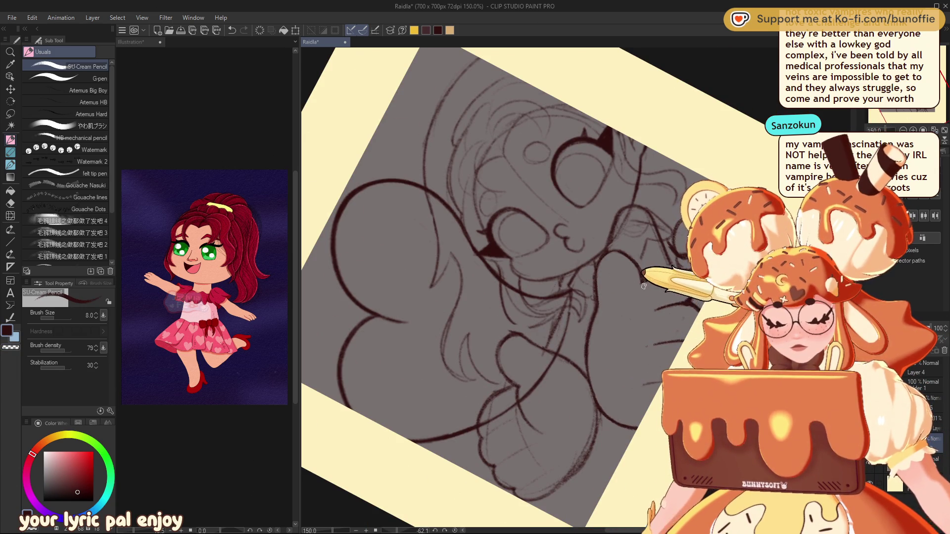
pyautogui.press('c')
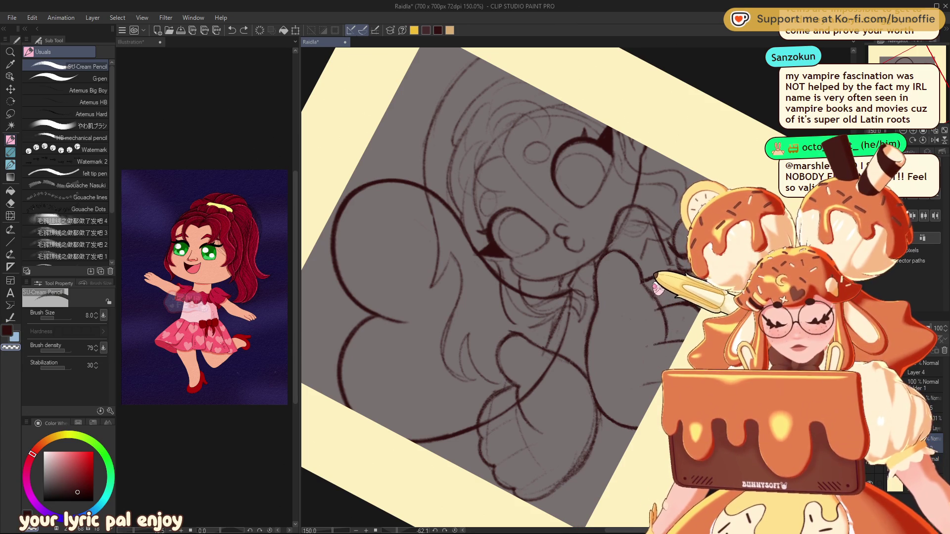
pyautogui.press('c')
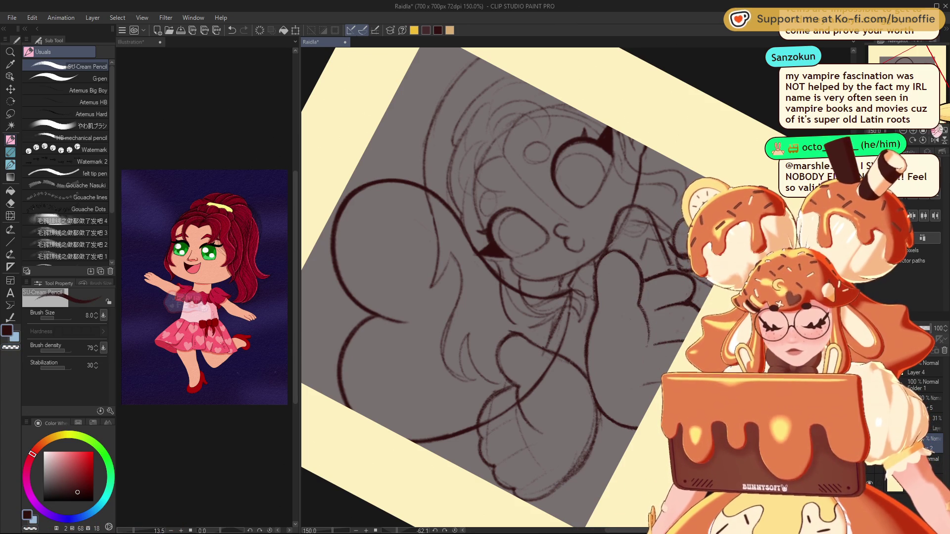
pyautogui.hotkey('ctrl', 'r')
pyautogui.moveTo(612, 363); pyautogui.dragTo(581, 373)
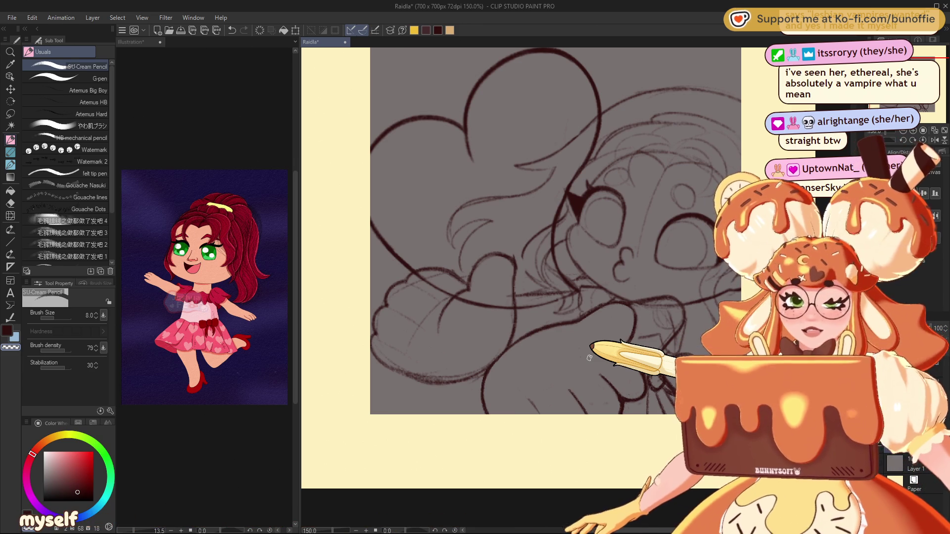
# - Pan the sketch left and flip the view horizontally to check proportions, keeping the face left
pyautogui.moveTo(590, 358); pyautogui.dragTo(458, 379)
pyautogui.press('h')
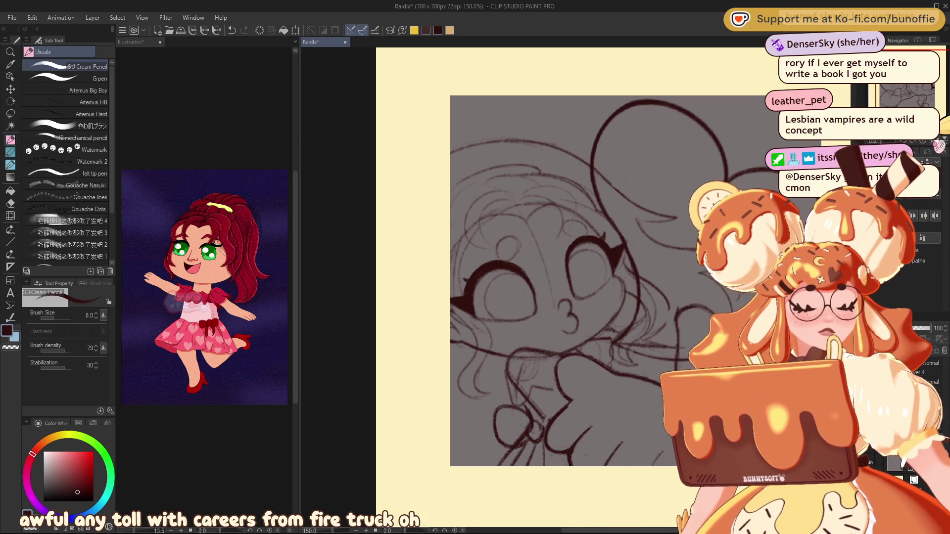
pyautogui.moveTo(524, 348); pyautogui.dragTo(429, 334)
pyautogui.moveTo(684, 240)
pyautogui.mouseDown()
pyautogui.moveTo(531, 251)
pyautogui.moveTo(489, 282)
pyautogui.mouseUp()
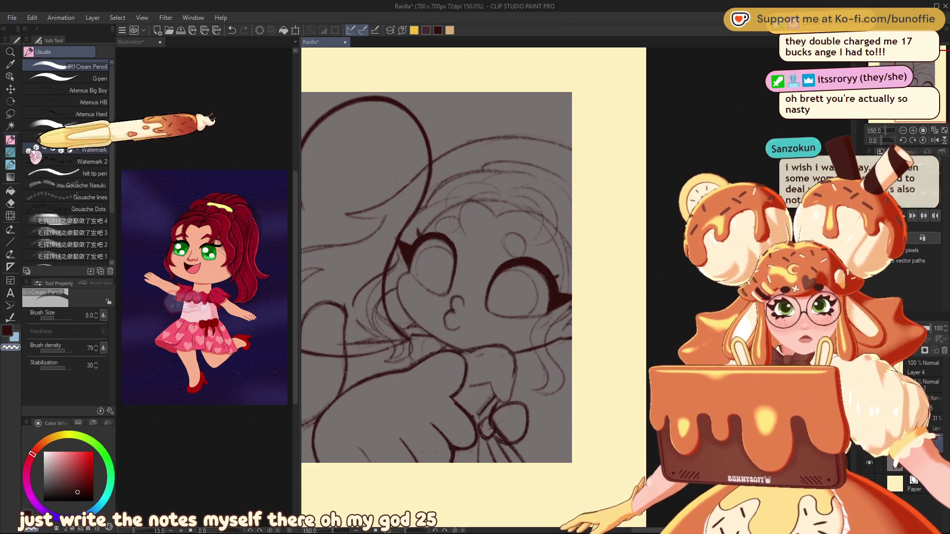
# - Reposition the Navigator view frame until the entire grey canvas sits centred in the window
pyautogui.moveTo(885, 85); pyautogui.dragTo(922, 78)
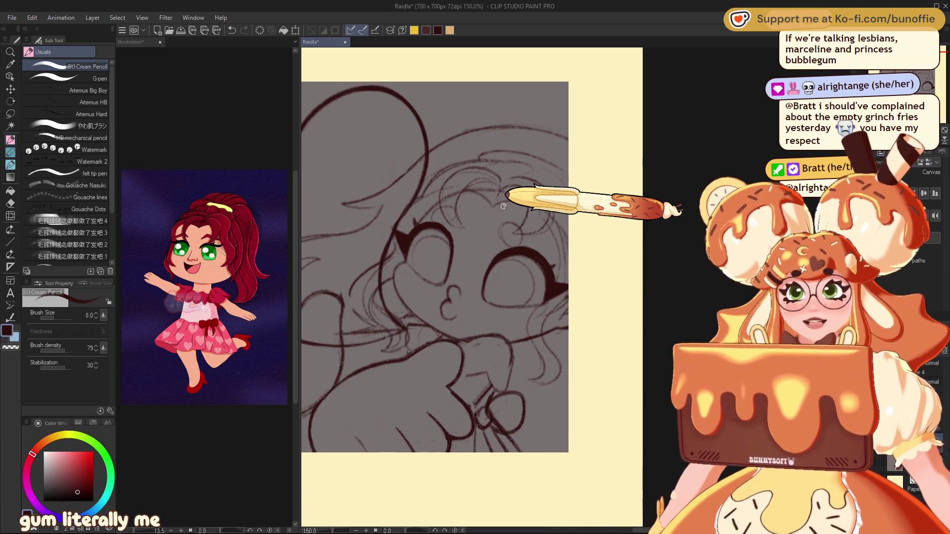
pyautogui.moveTo(503, 205); pyautogui.dragTo(608, 161)
pyautogui.moveTo(905, 79)
pyautogui.mouseDown()
pyautogui.moveTo(900, 74)
pyautogui.moveTo(924, 74)
pyautogui.mouseUp()
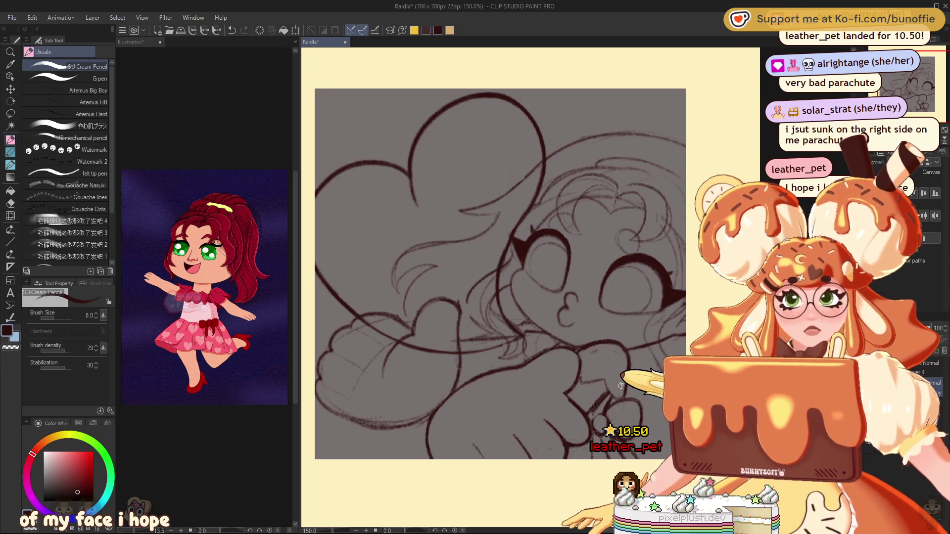
# - Shift the view slightly left and switch to the Hard eraser sub tool
pyautogui.moveTo(910, 80); pyautogui.dragTo(922, 73)
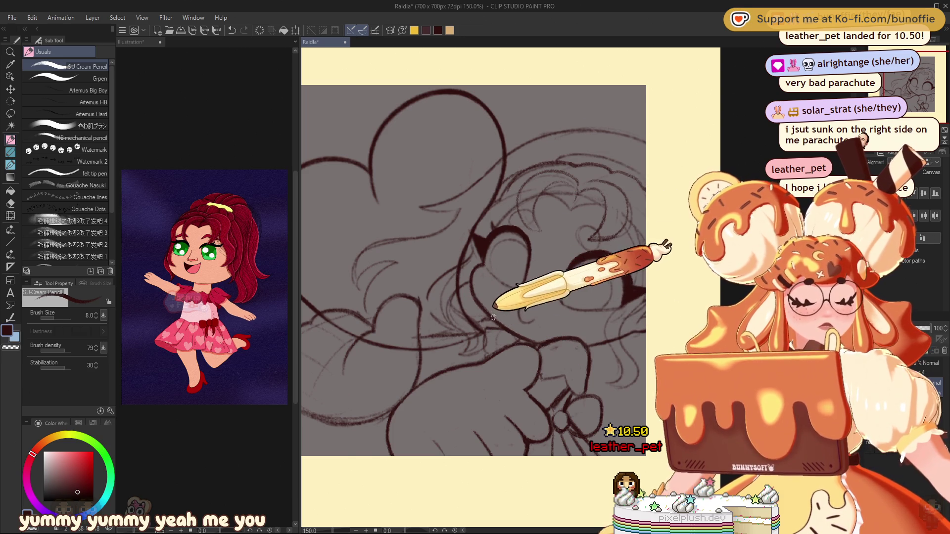
pyautogui.press('e')
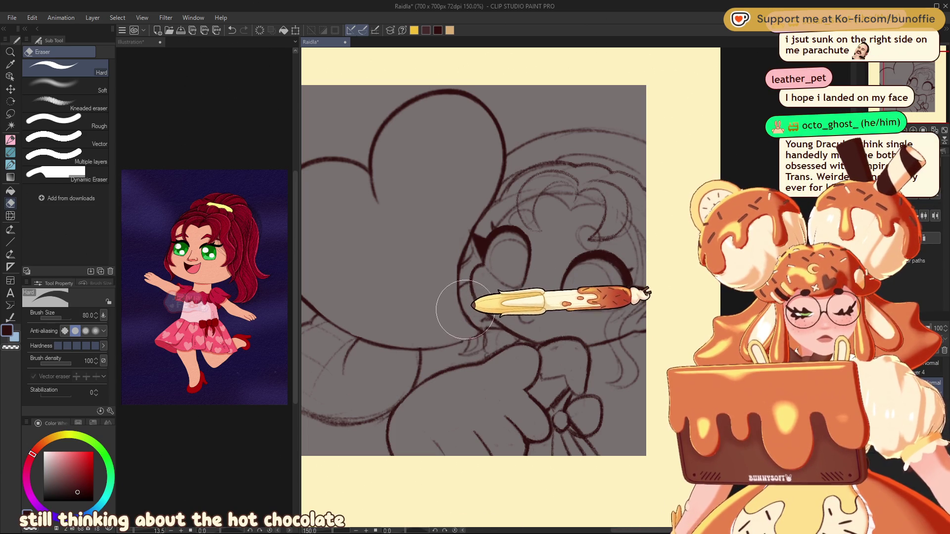
# - Return to the SU-Cream Pencil sub tool for sketching
pyautogui.click(14, 140)
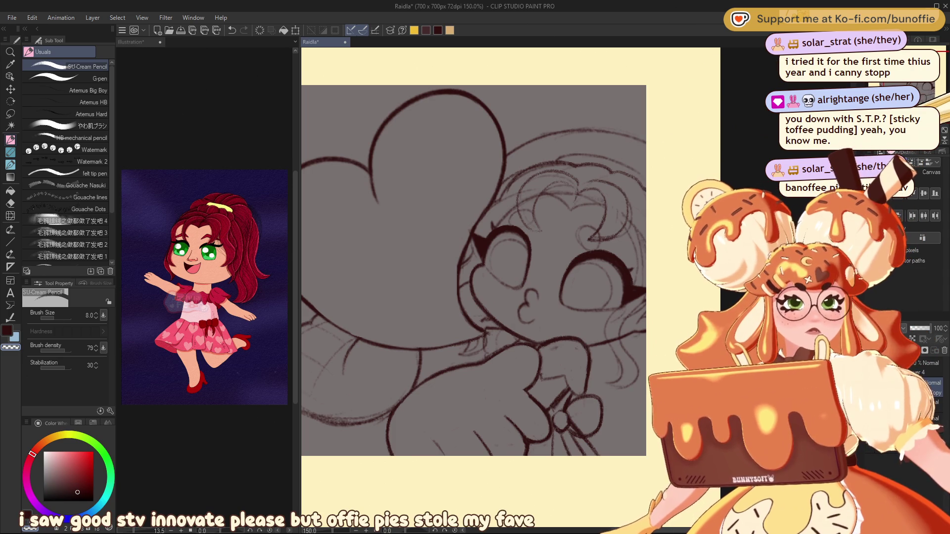
# - Rotate the canvas view to about 12°, then back to about -6.2°
pyautogui.moveTo(921, 104); pyautogui.dragTo(925, 129)
pyautogui.moveTo(495, 248)
pyautogui.mouseDown()
pyautogui.moveTo(466, 232)
pyautogui.moveTo(579, 277)
pyautogui.mouseUp()
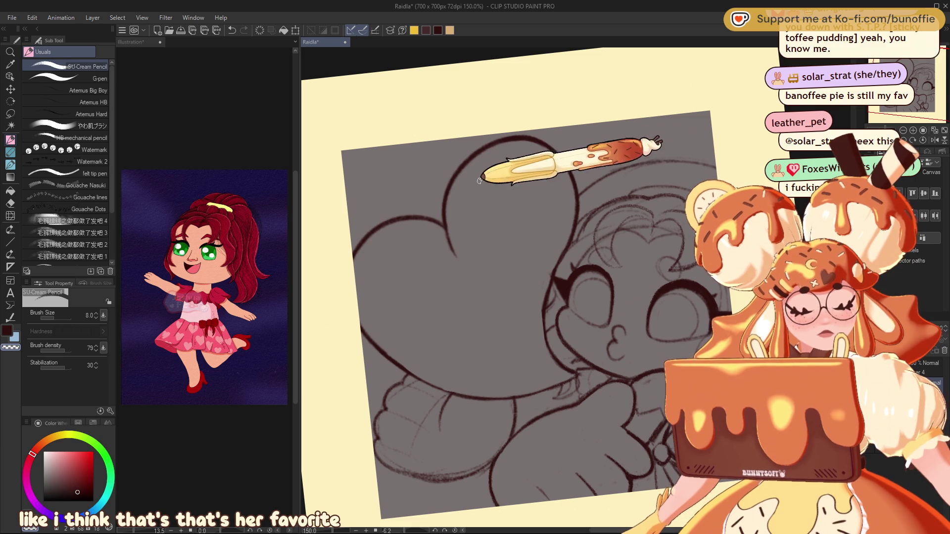
pyautogui.moveTo(637, 214); pyautogui.dragTo(480, 213)
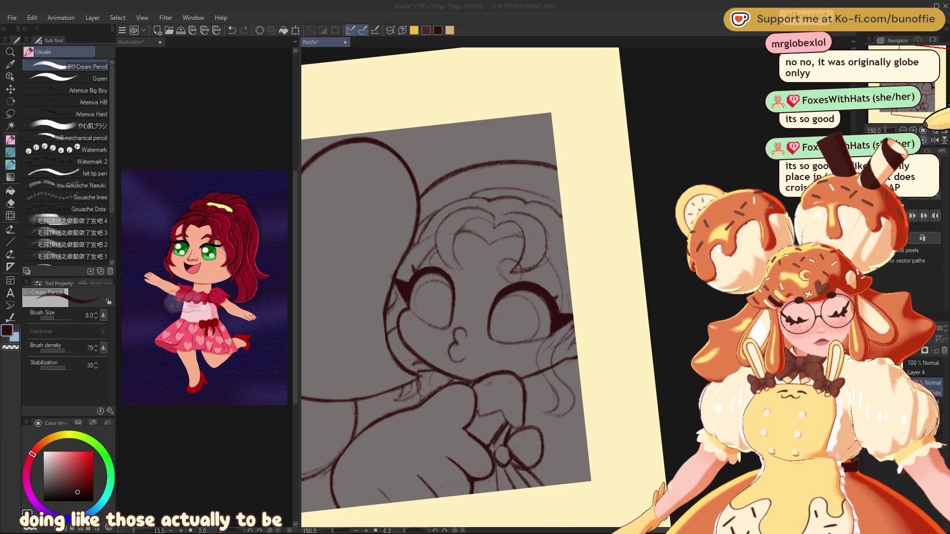
pyautogui.hotkey('ctrl', 'shift', '0')
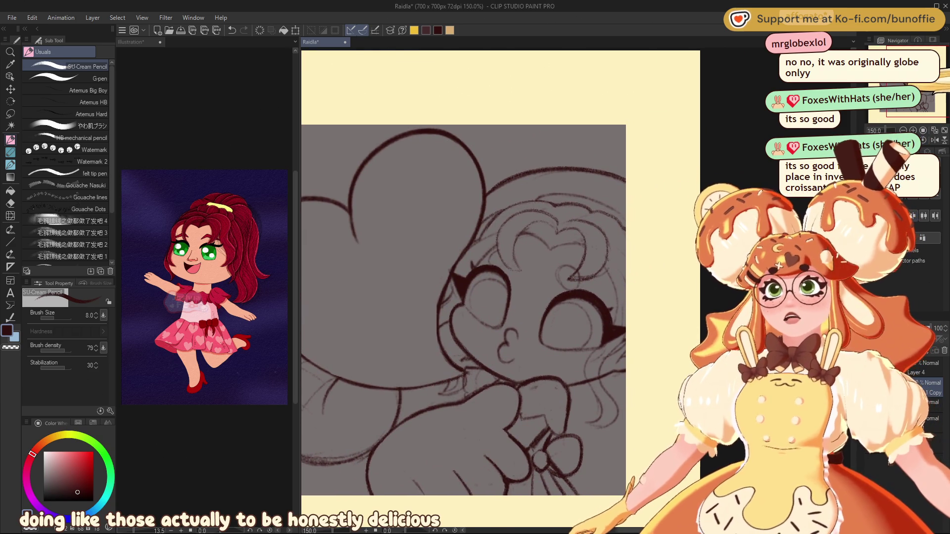
pyautogui.moveTo(931, 92); pyautogui.dragTo(932, 95)
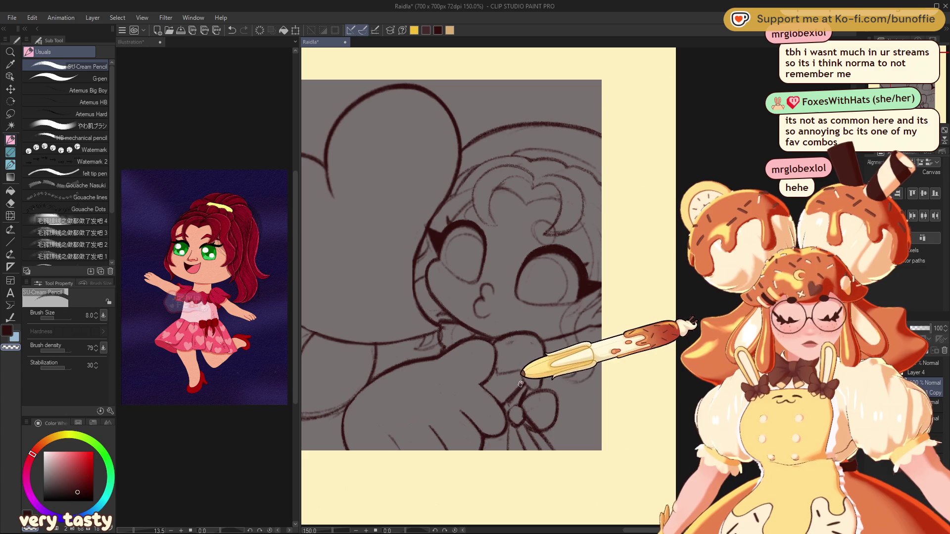
pyautogui.scroll(1, 541, 365)
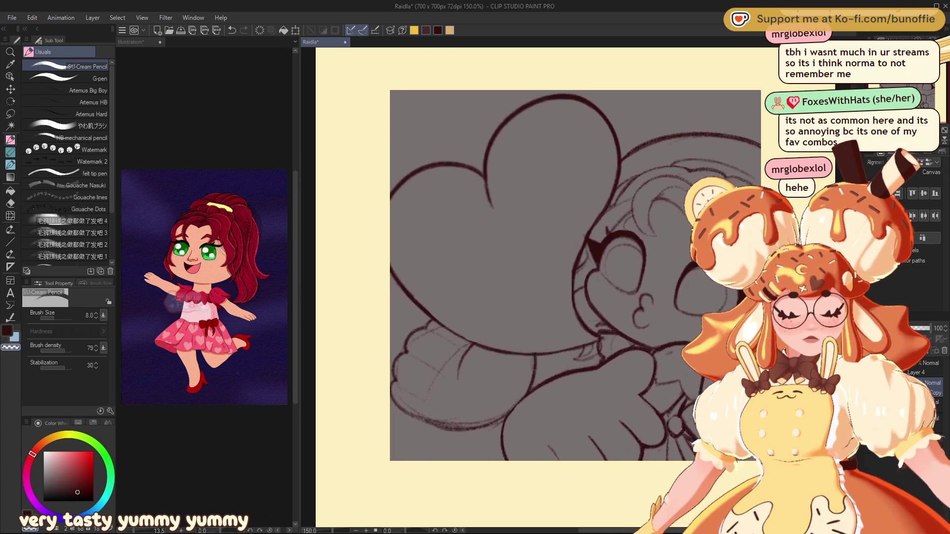
pyautogui.scroll(-5, 561, 286)
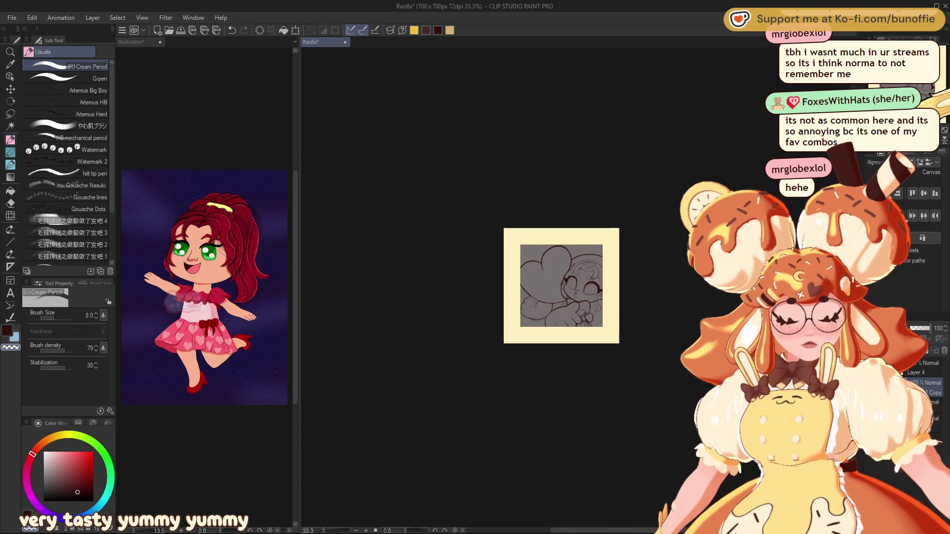
pyautogui.hotkey('ctrl', 'alt', '0')
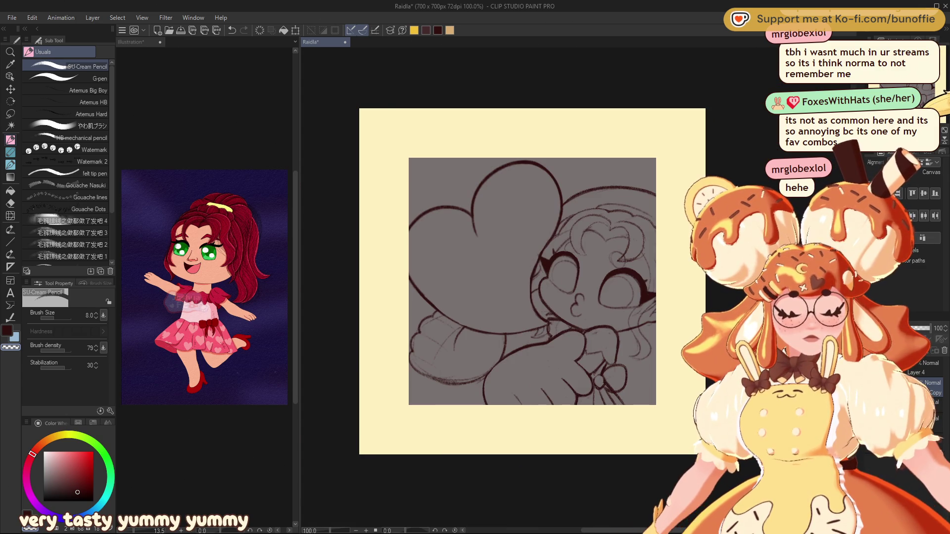
pyautogui.scroll(3, 581, 310)
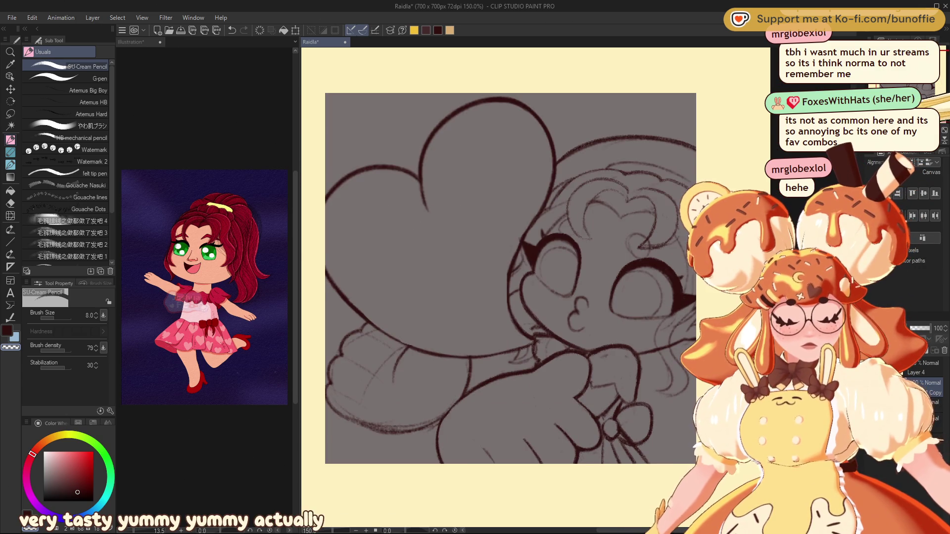
pyautogui.moveTo(510, 148)
pyautogui.mouseDown()
pyautogui.moveTo(594, 188)
pyautogui.moveTo(633, 258)
pyautogui.mouseUp()
pyautogui.moveTo(409, 109); pyautogui.dragTo(483, 223)
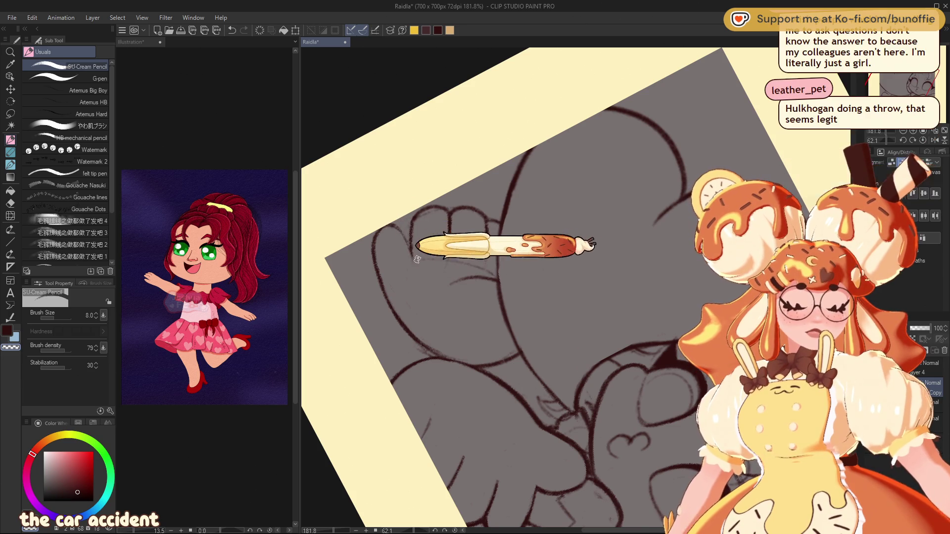
pyautogui.hotkey('ctrl', '@')
pyautogui.moveTo(929, 81); pyautogui.dragTo(933, 88)
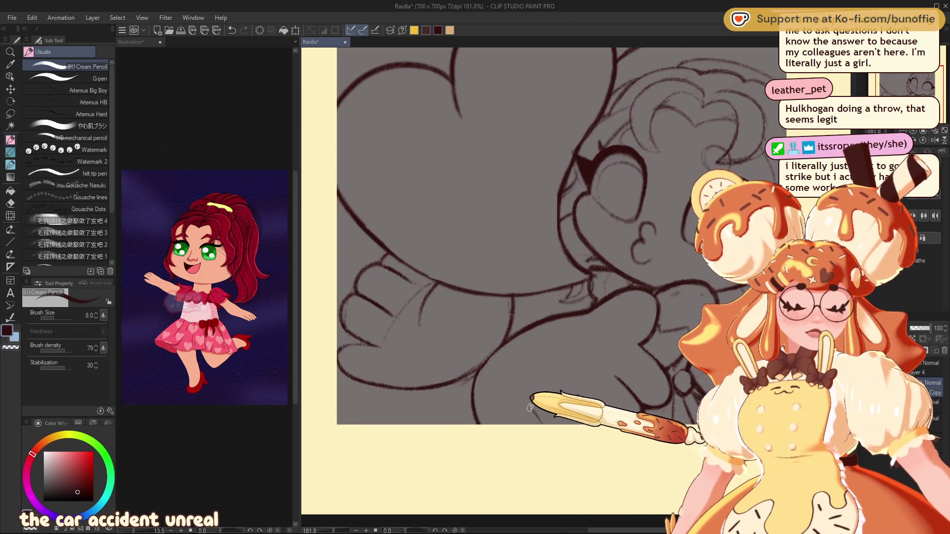